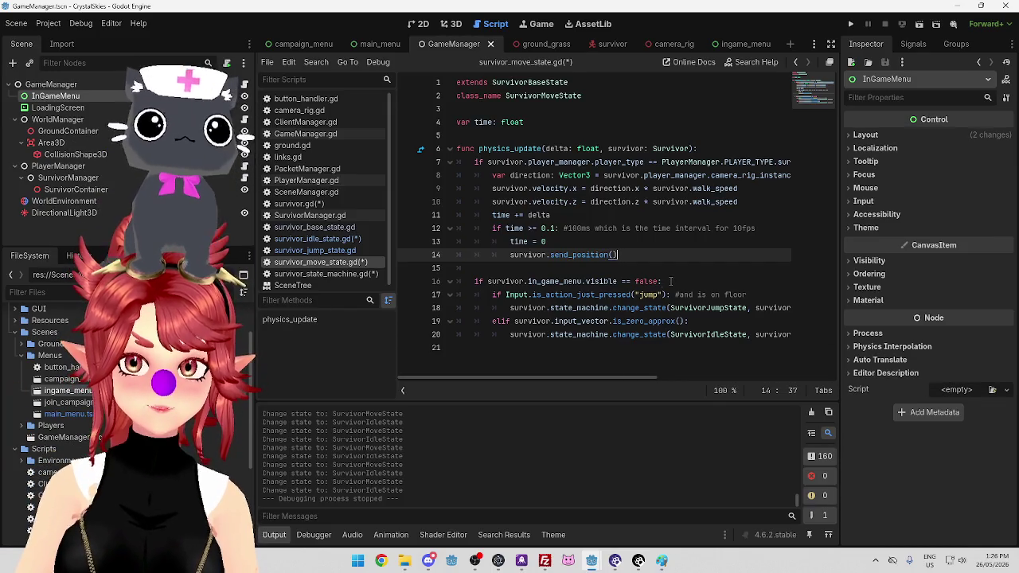
Append '&& survivor.in_game_menu.visible == false' to the jump condition in survivor_move_state.gd
drag(488, 281, 659, 281)
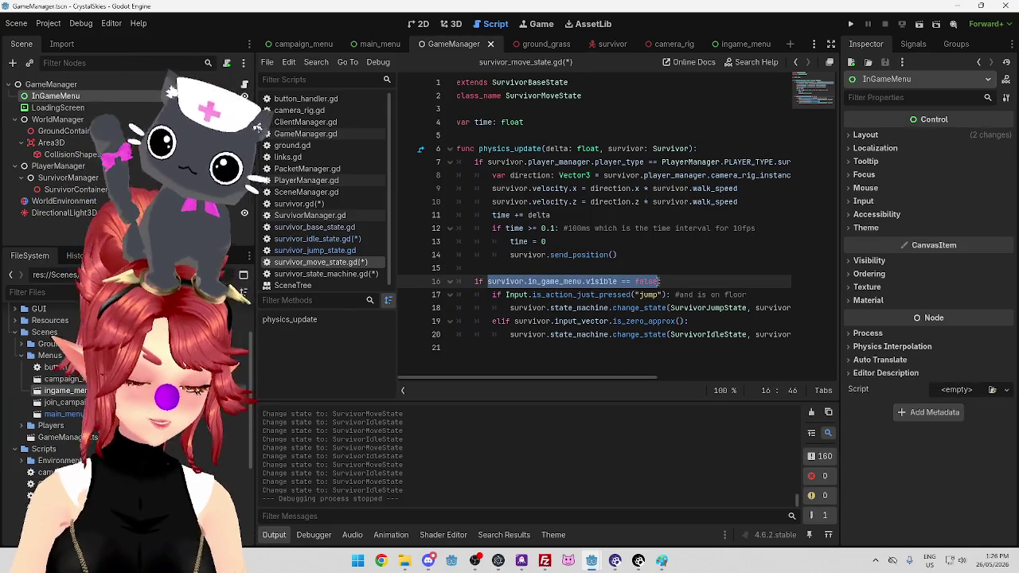
click(670, 295)
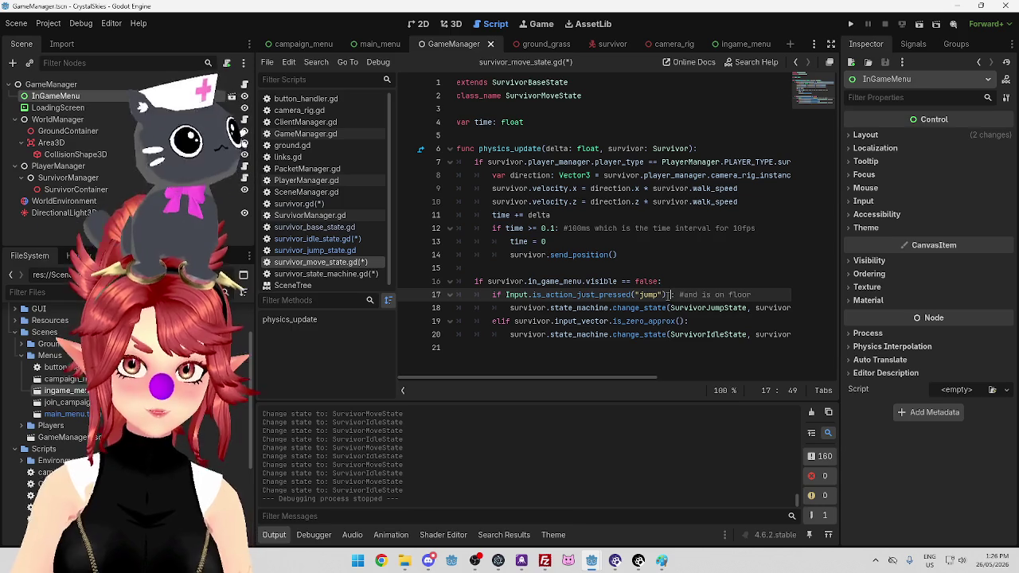
key(BackSpace)
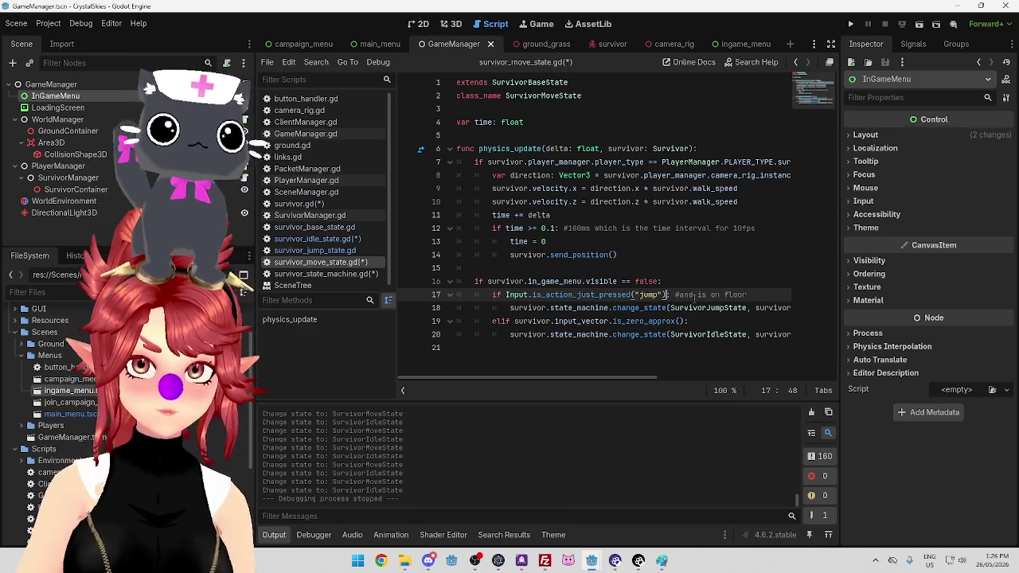
text(&& survivor.in_game_menu.visible == false:)
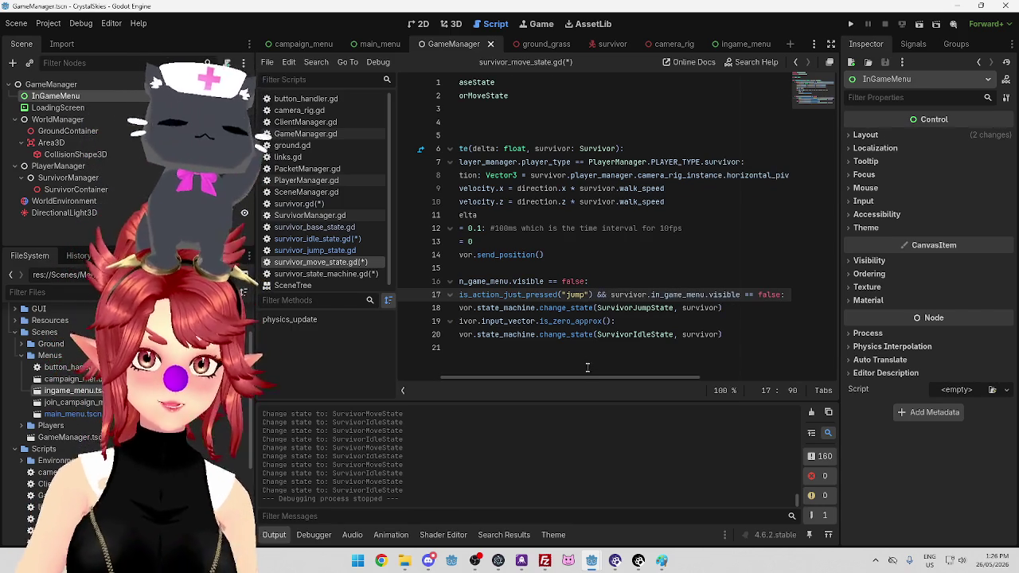
scroll(588, 363, left, 5)
Delete the separate visibility if line, unindent the jump and idle branches, and save the script
mouse_move(670, 281)
mouse_down()
mouse_move(457, 283)
mouse_move(527, 334)
mouse_up()
key(BackSpace)
key(shift+Tab)
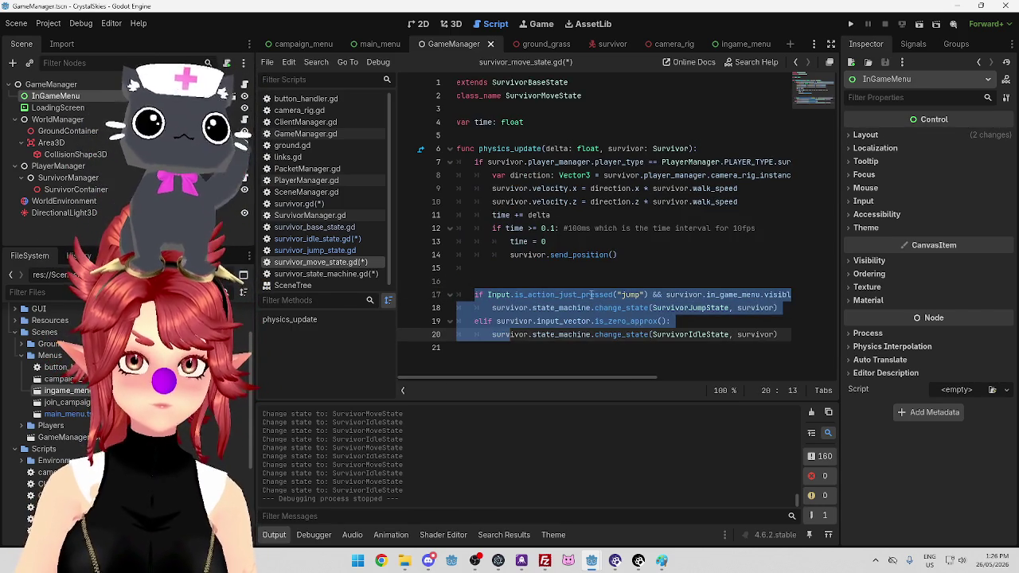
click(587, 285)
key(ctrl+s)
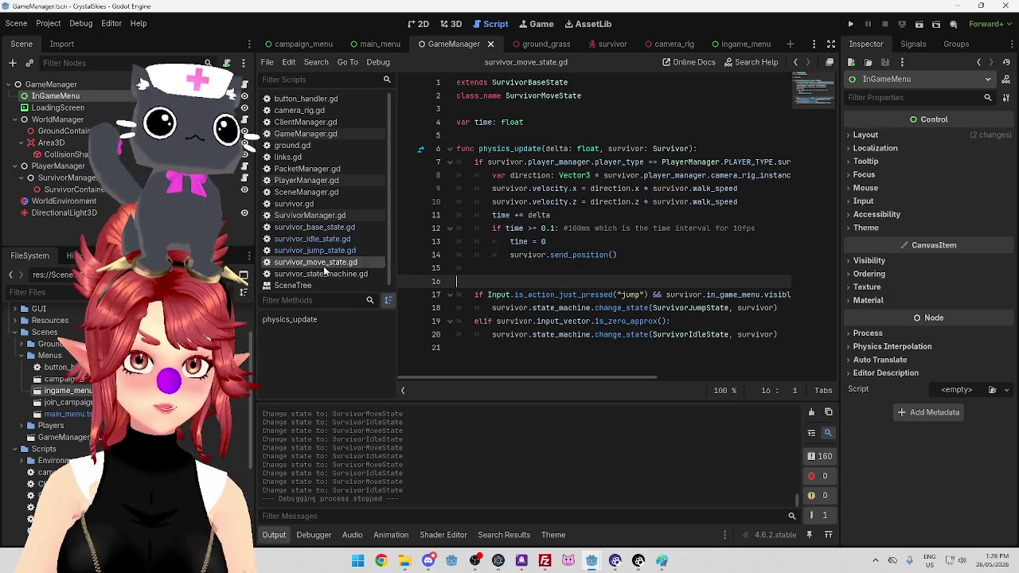
click(322, 251)
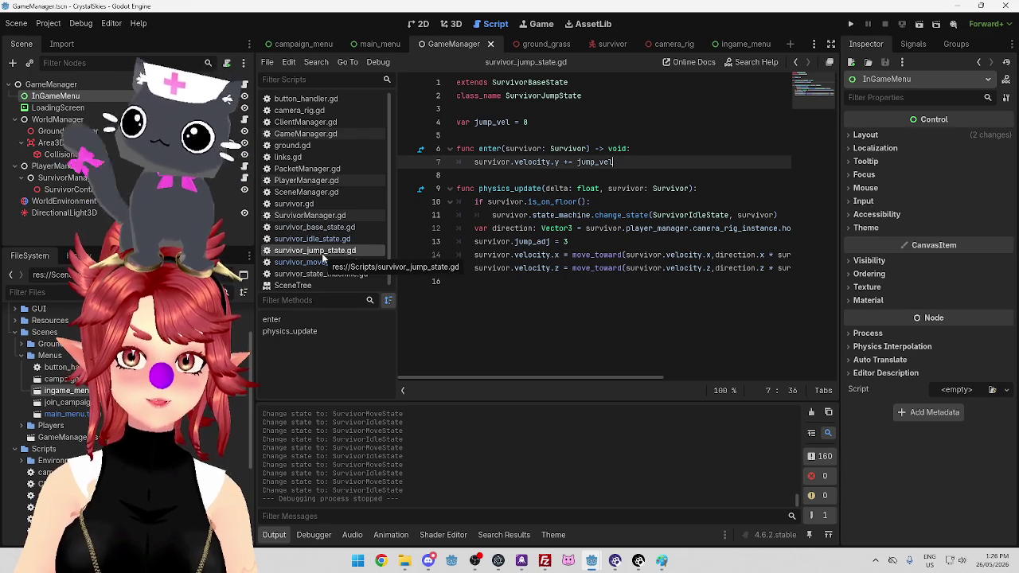
Switch to survivor_idle_state.gd and inspect how its jump and move branches are guarded
click(319, 265)
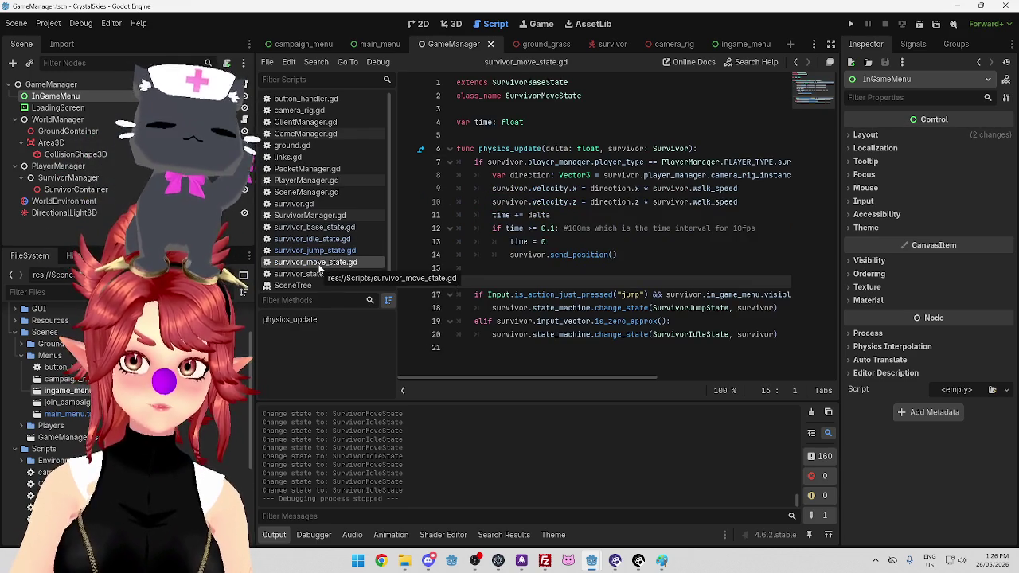
click(314, 239)
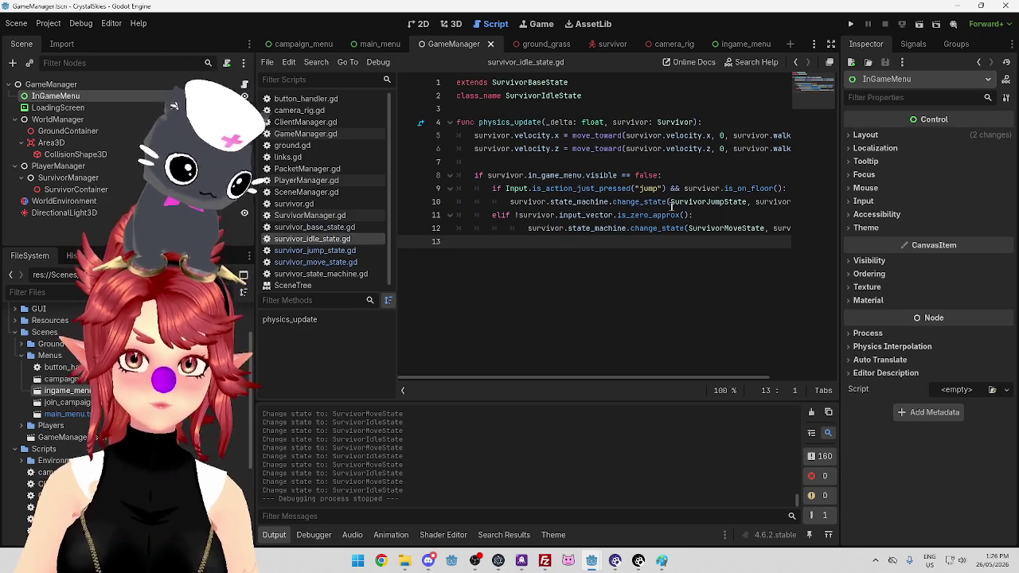
mouse_move(634, 206)
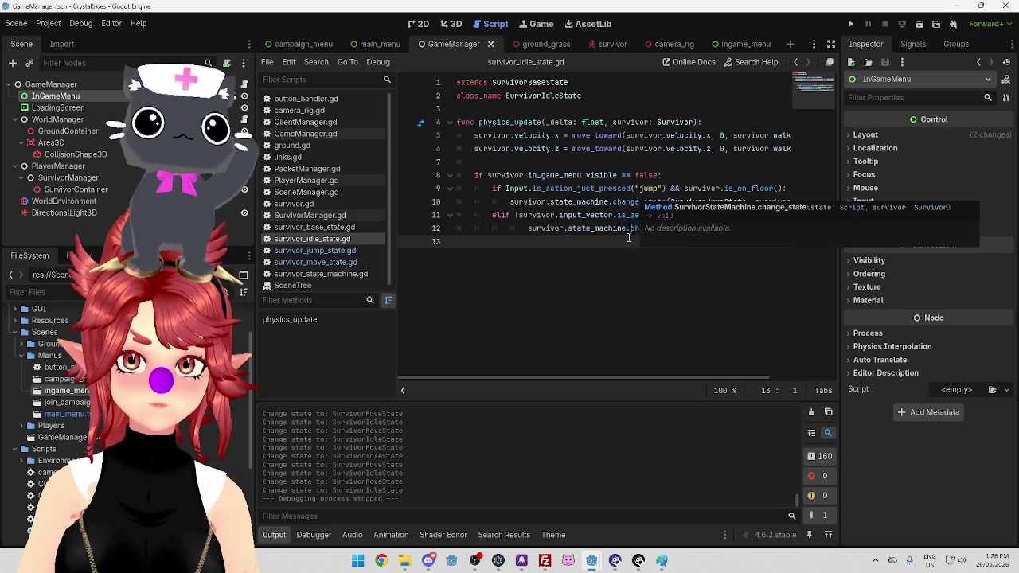
drag(625, 379, 624, 380)
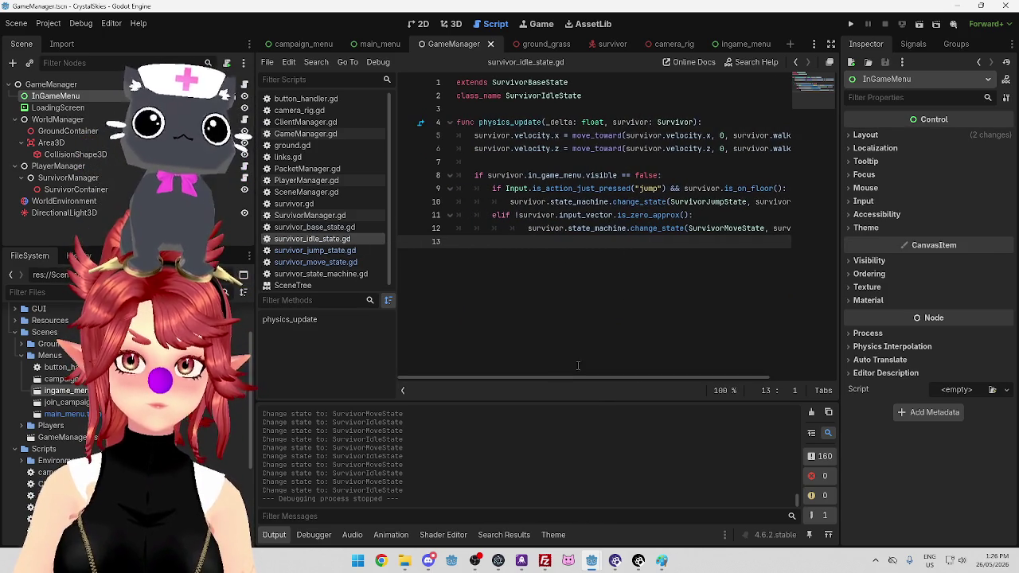
click(723, 215)
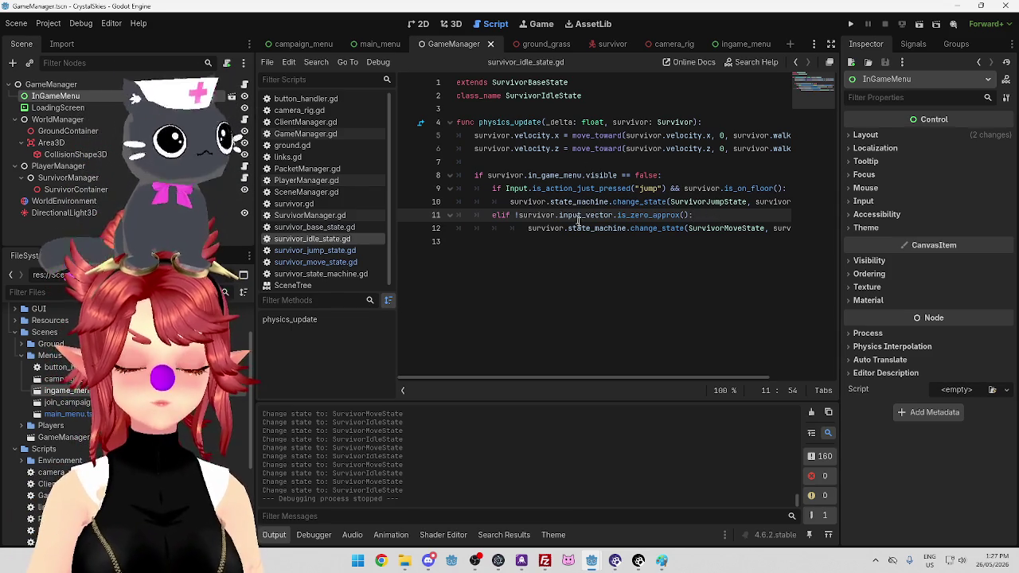
click(710, 242)
Save the scripts and run both the CrystalSkies client and the server project
key(ctrl+s)
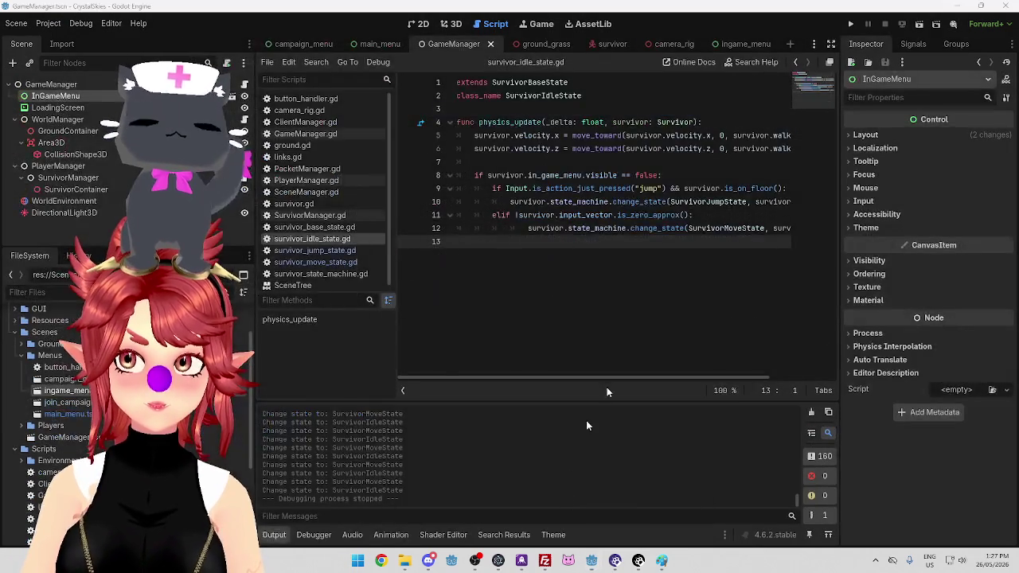
click(851, 25)
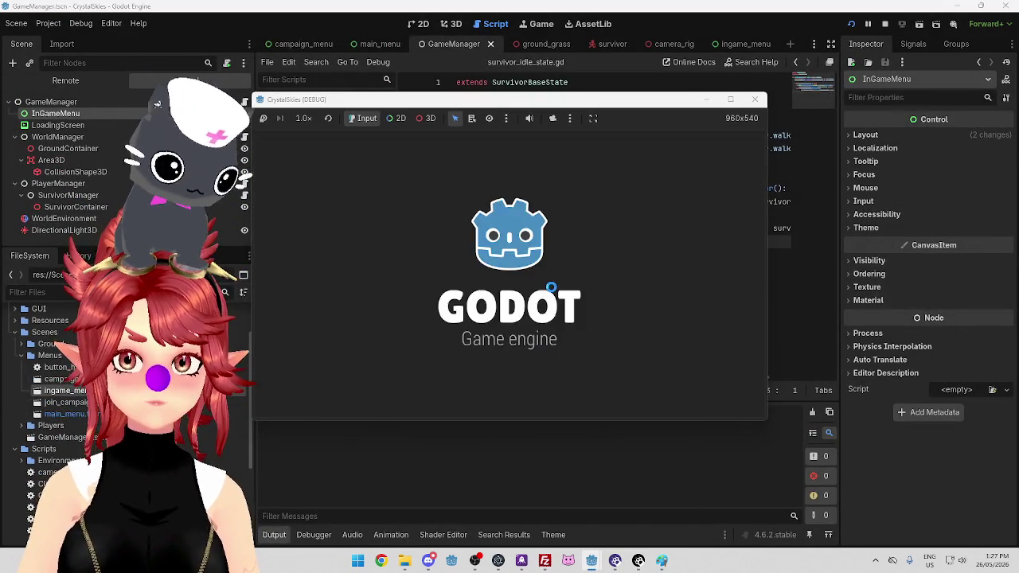
mouse_move(591, 560)
click(651, 519)
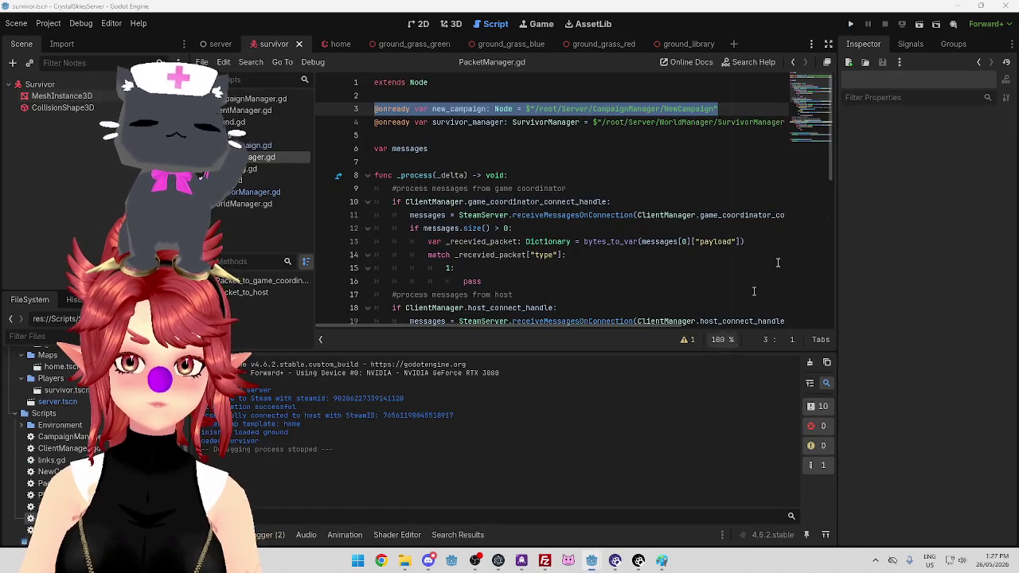
click(850, 25)
mouse_move(591, 560)
click(492, 506)
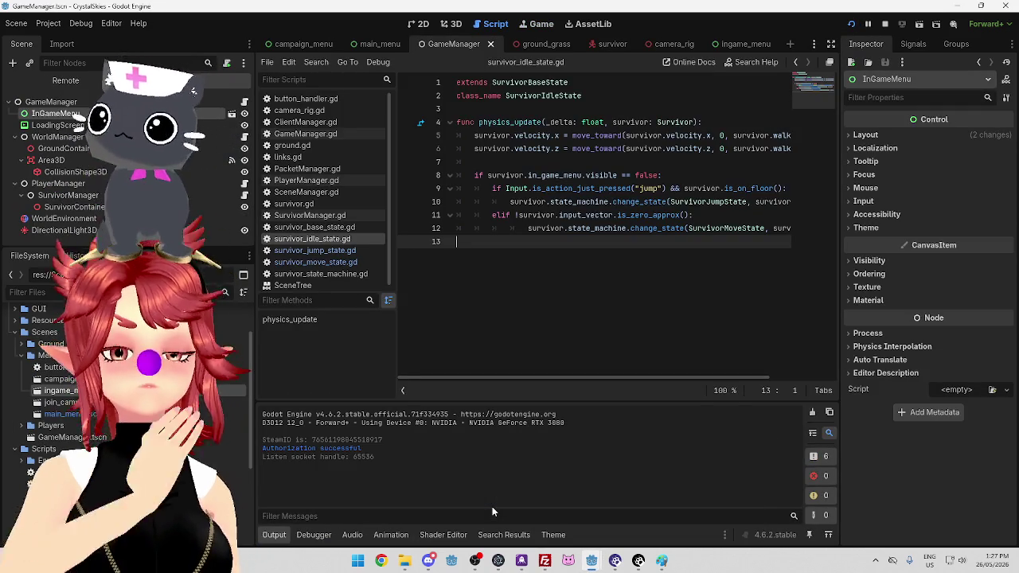
mouse_move(593, 561)
click(728, 505)
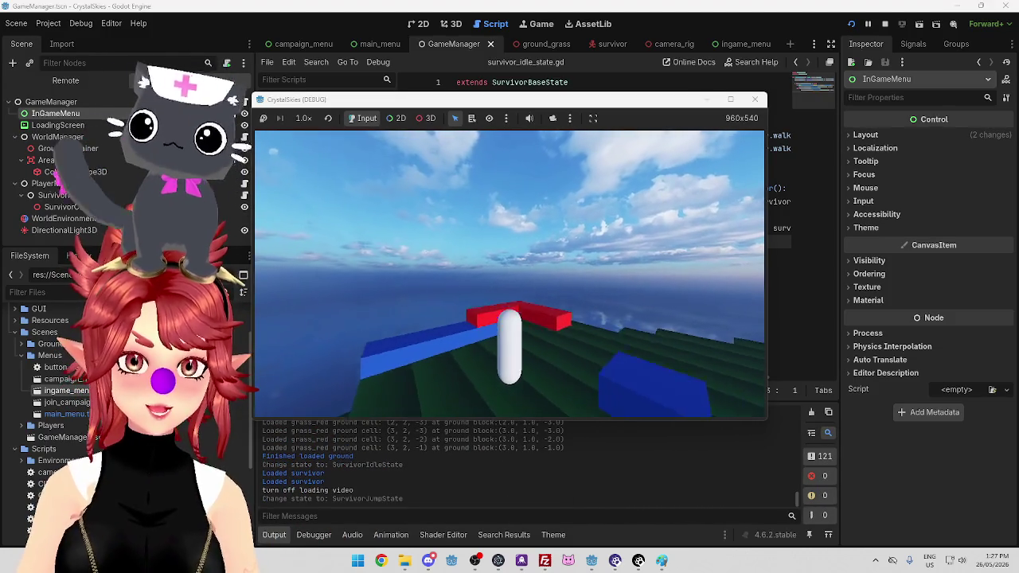
Open the pause panel, refocus the game, then resume and walk and jump the survivor
key(Escape)
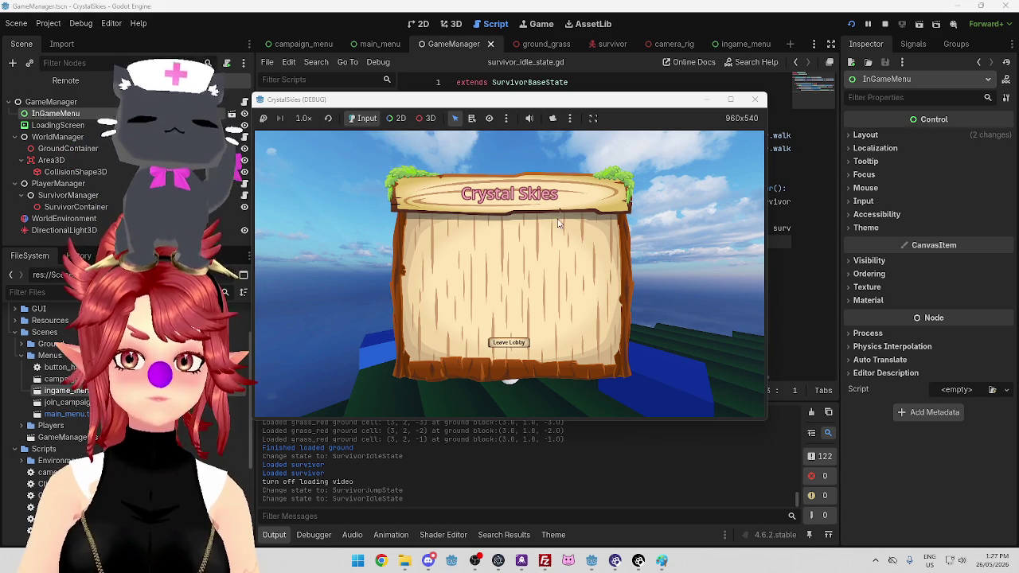
key(F8)
mouse_move(591, 560)
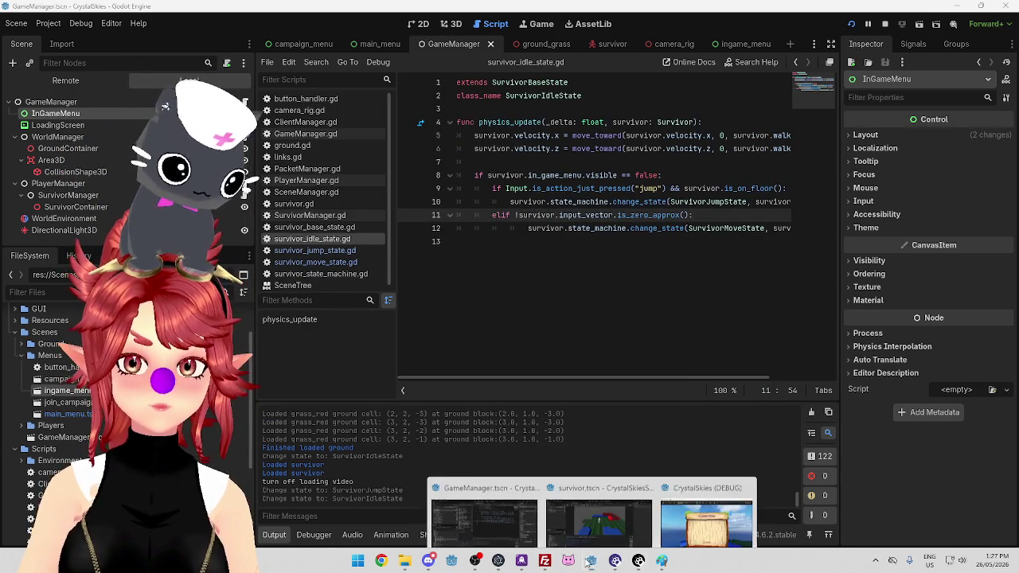
click(700, 501)
key(Escape)
key(space)
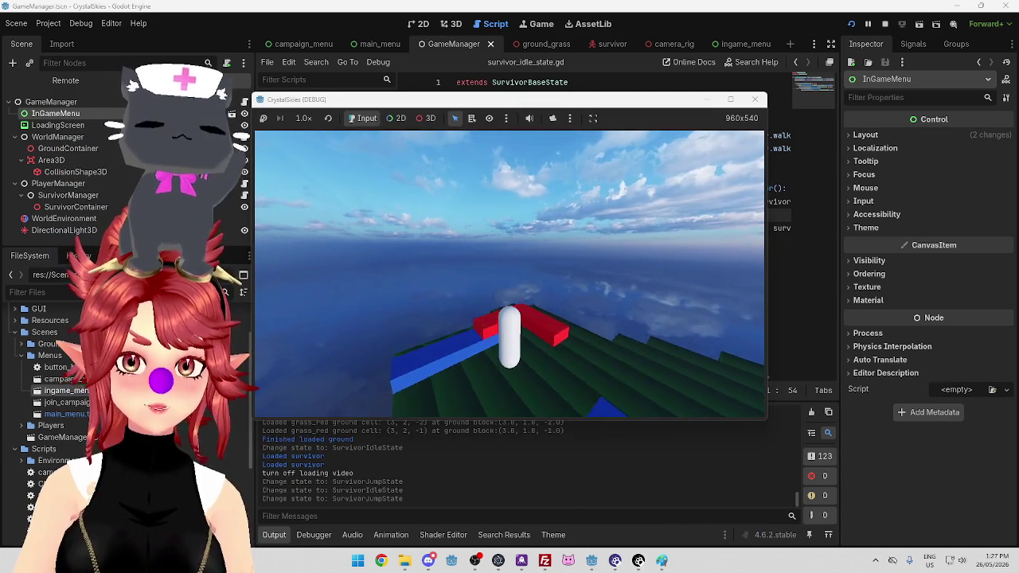
key(w)
key(space)
key(w)
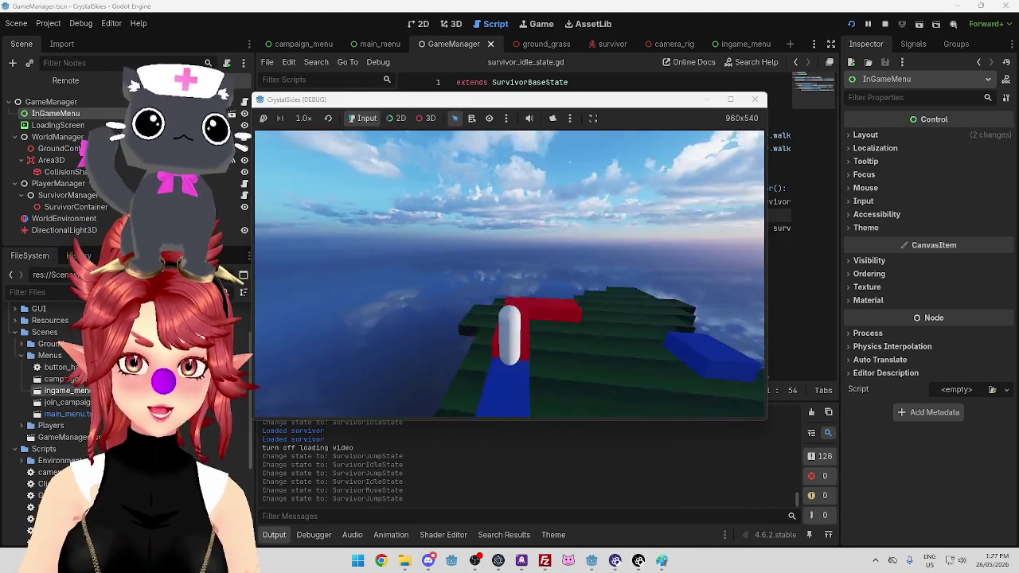
key(space)
key(w)
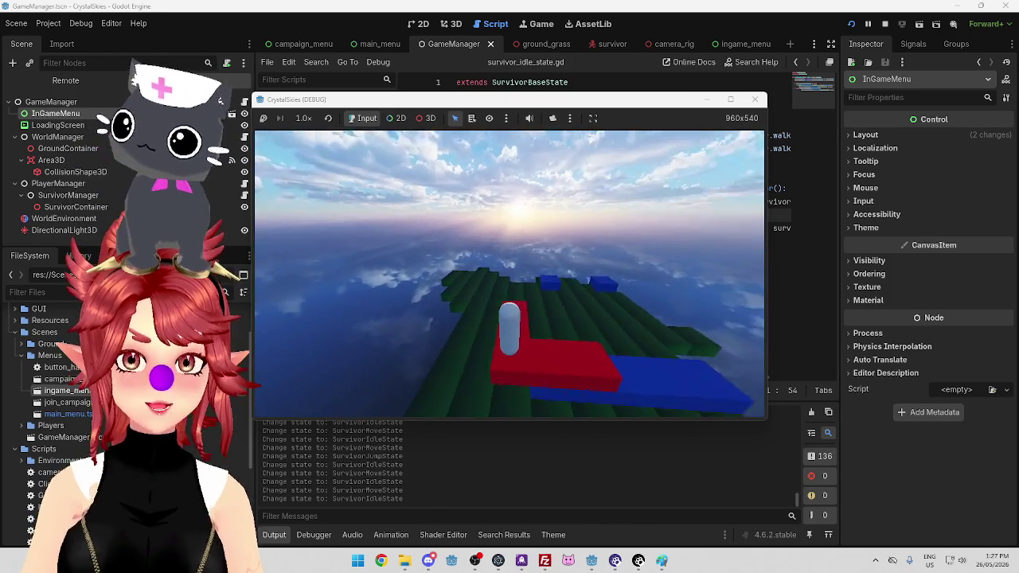
key(space)
key(w)
key(space)
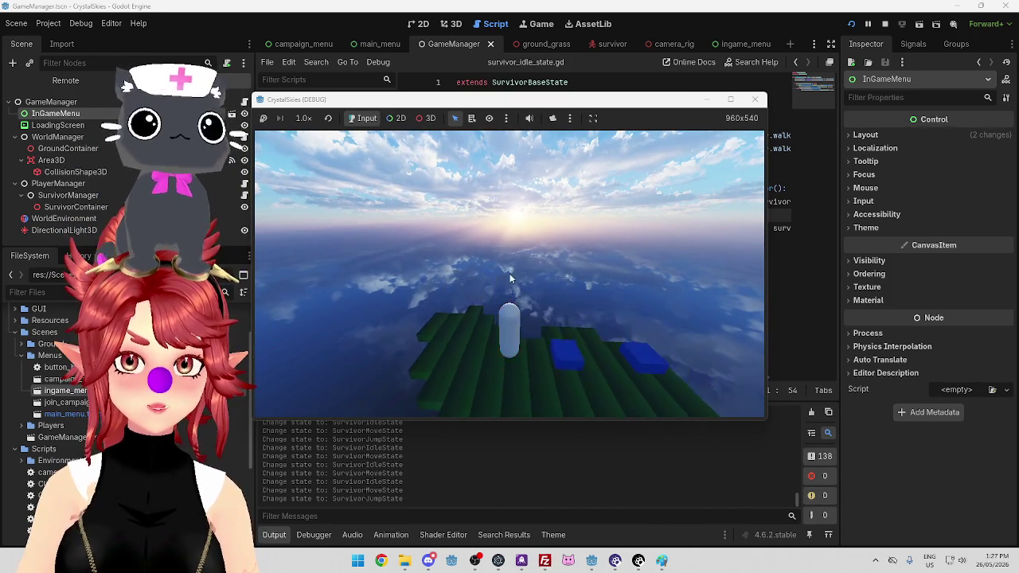
Toggle the pause panel twice more while walking and jumping the survivor around
key(Escape)
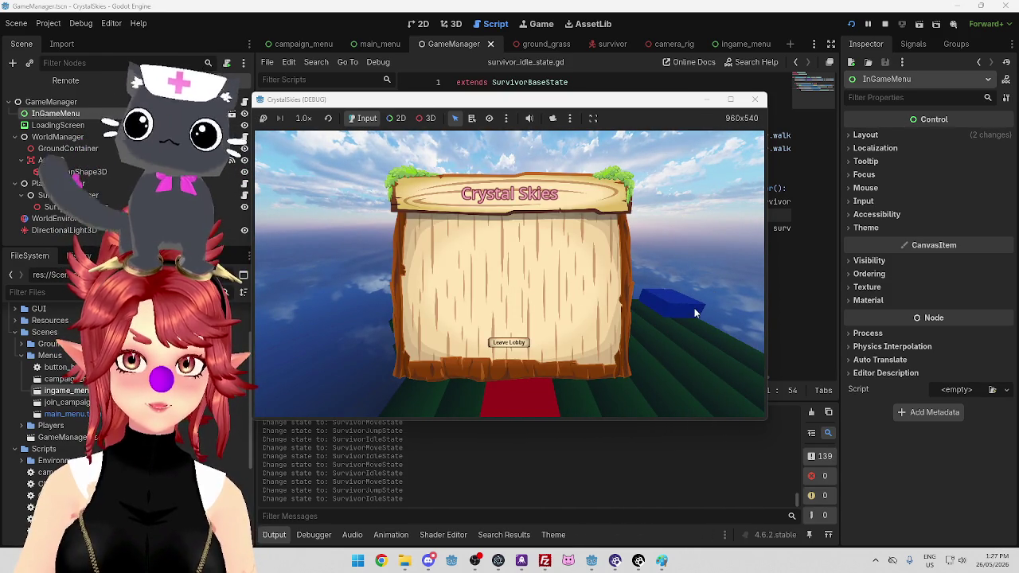
key(Escape)
key(w)
key(w)
key(w)
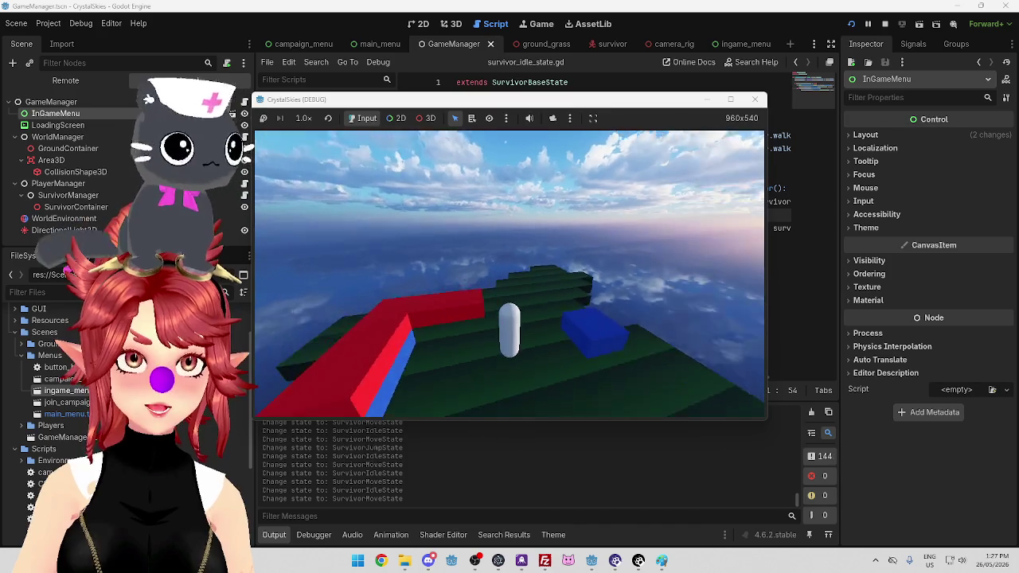
key(w)
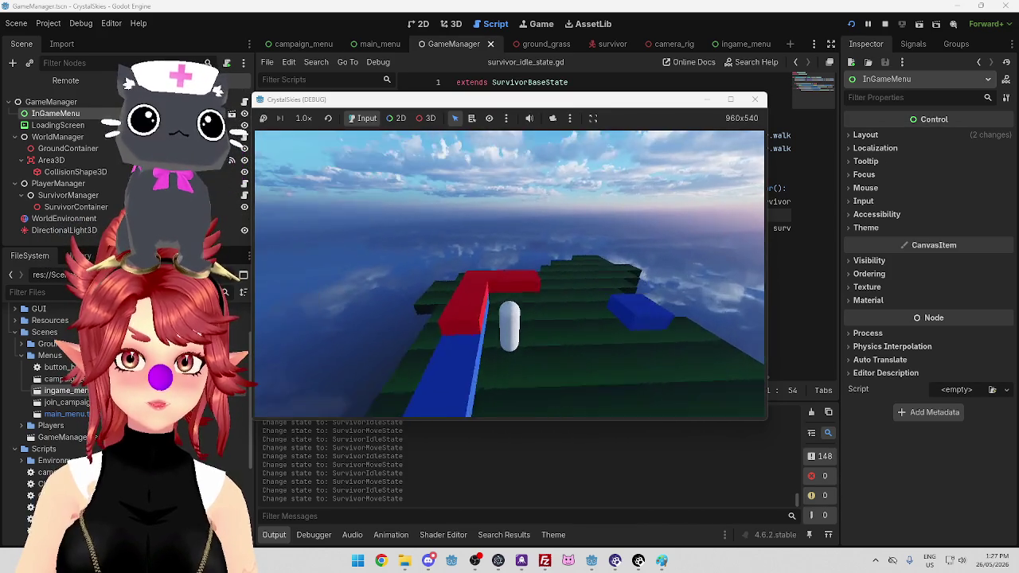
key(space)
key(w)
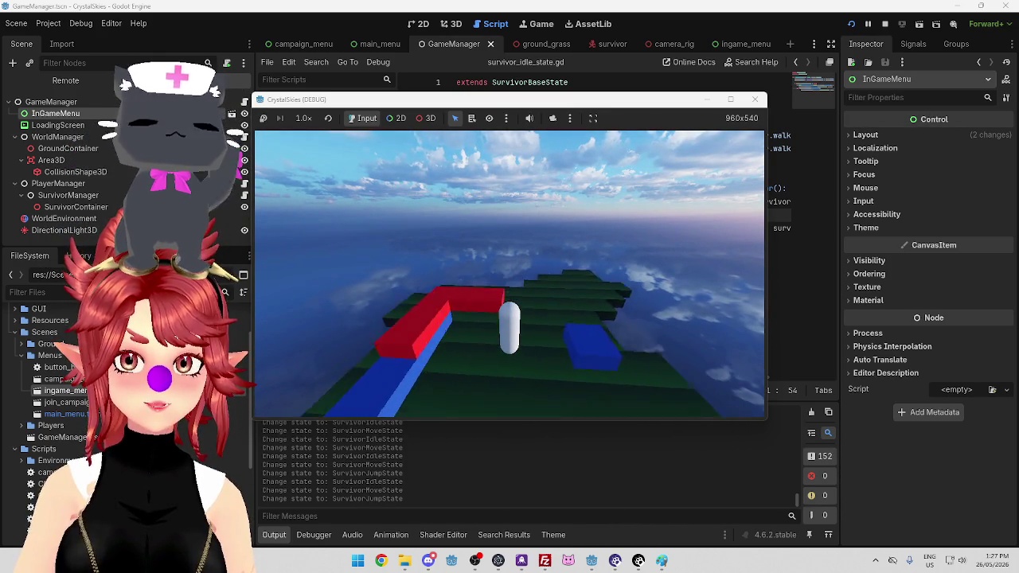
key(w)
key(Escape)
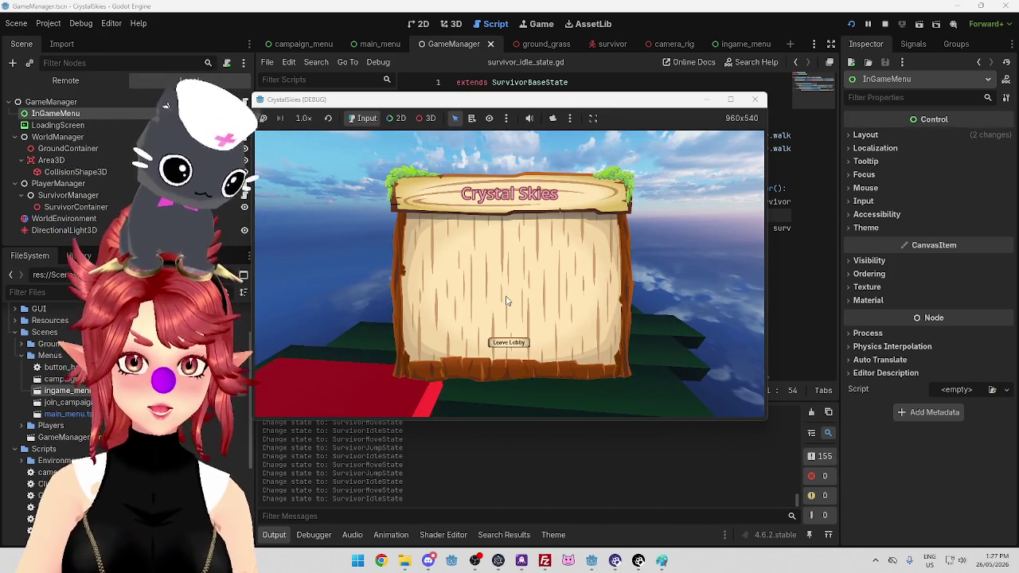
key(Escape)
key(w)
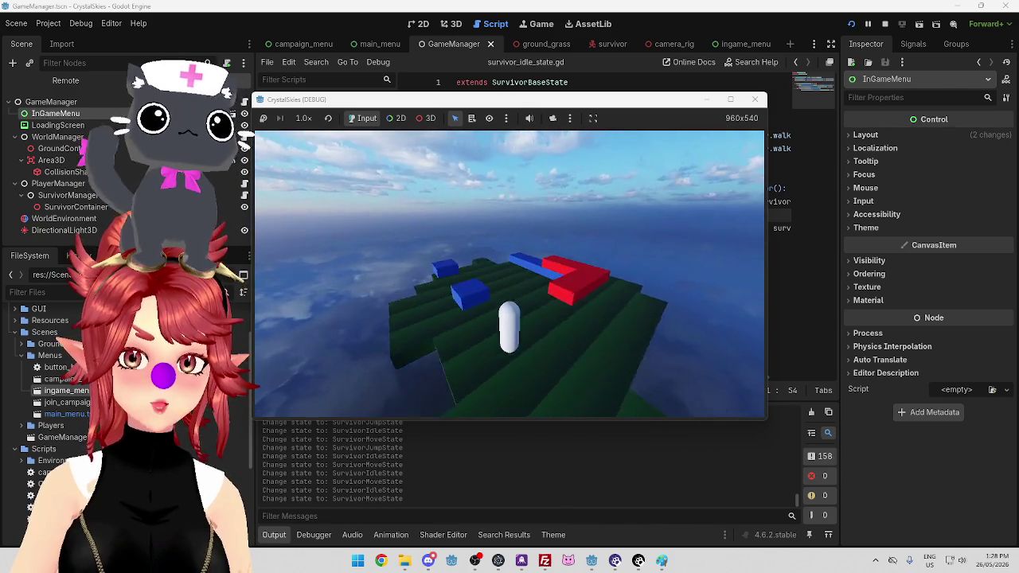
Open and close the pause panel again, move the survivor, then stop the client game
key(Escape)
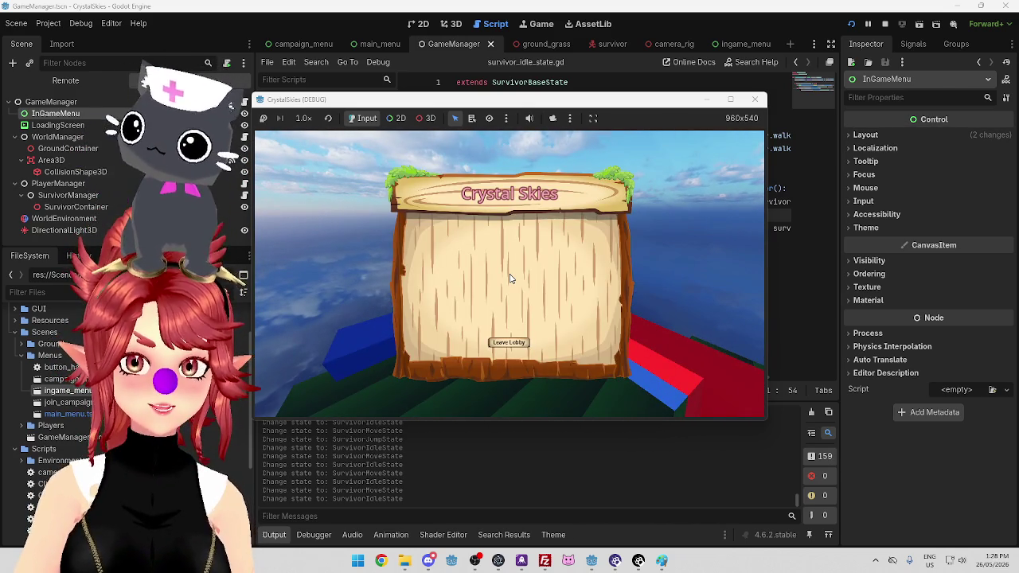
key(Escape)
key(w)
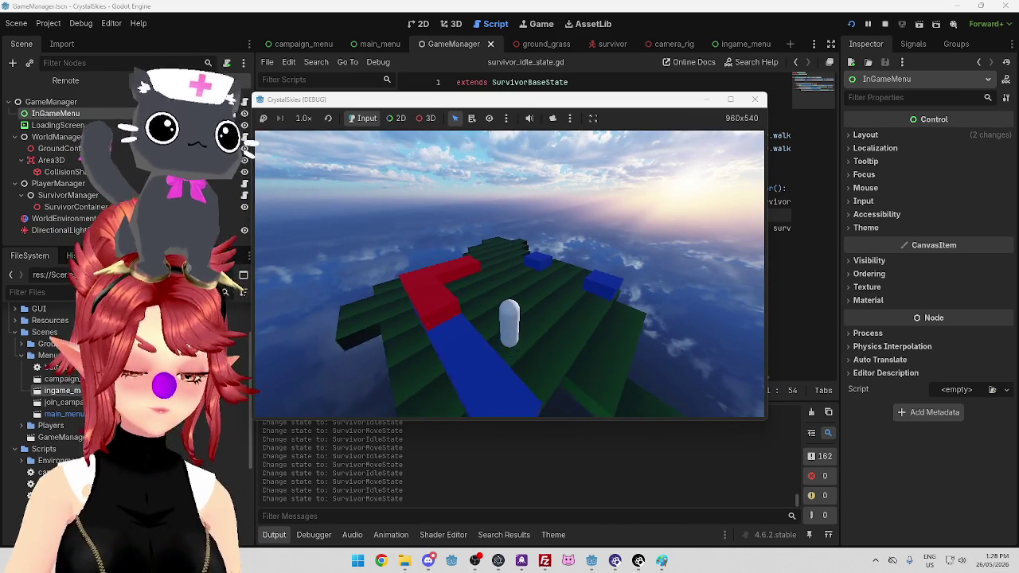
key(w)
key(Escape)
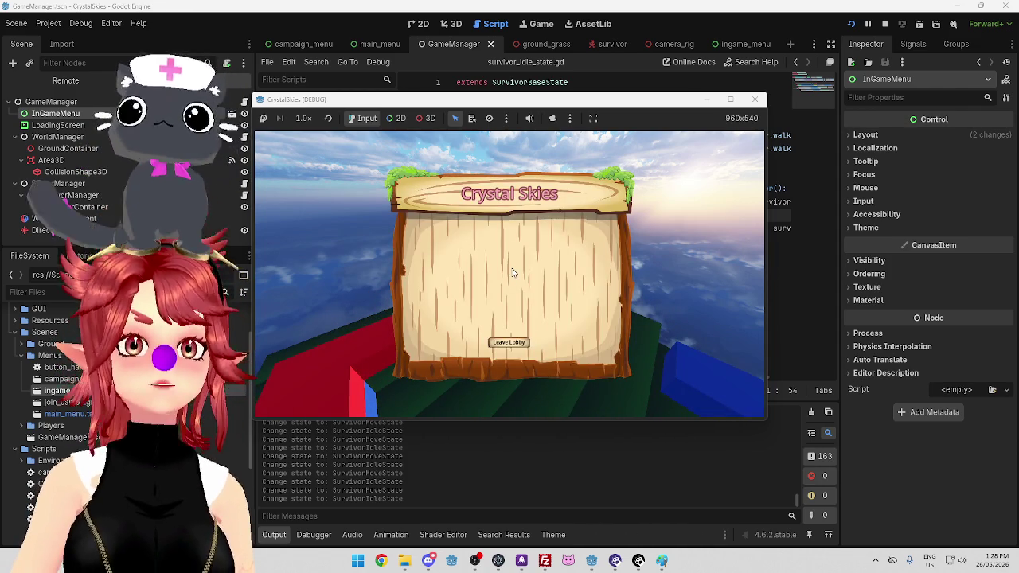
click(878, 28)
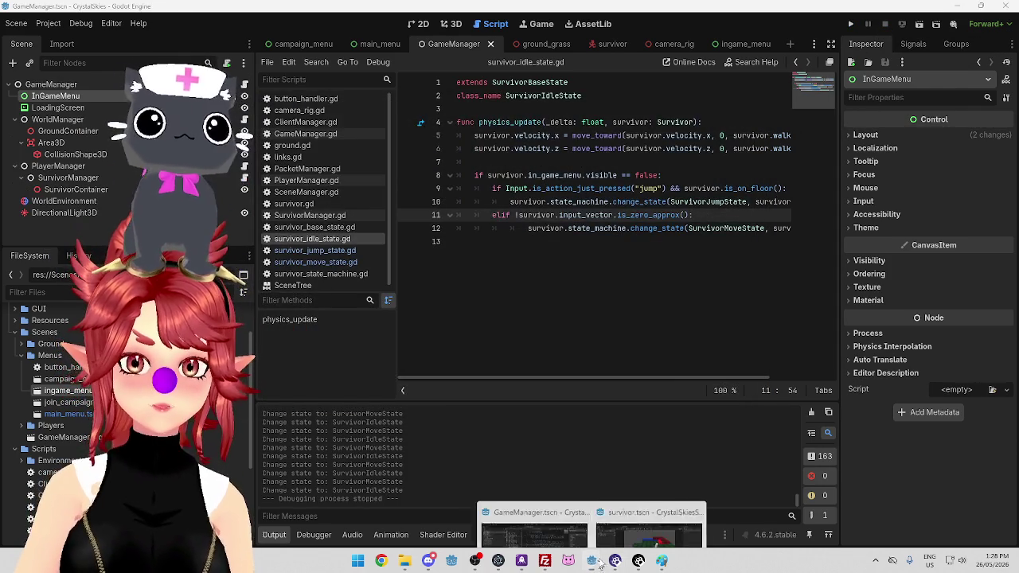
Stop the CrystalSkiesServer game and reopen survivor_move_state.gd in the client project
click(649, 497)
click(888, 27)
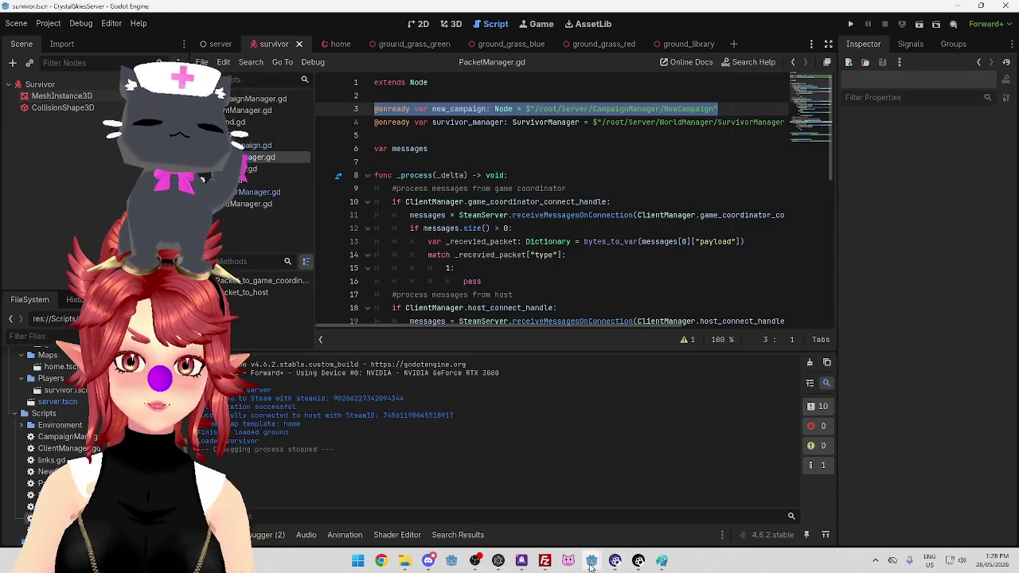
click(533, 505)
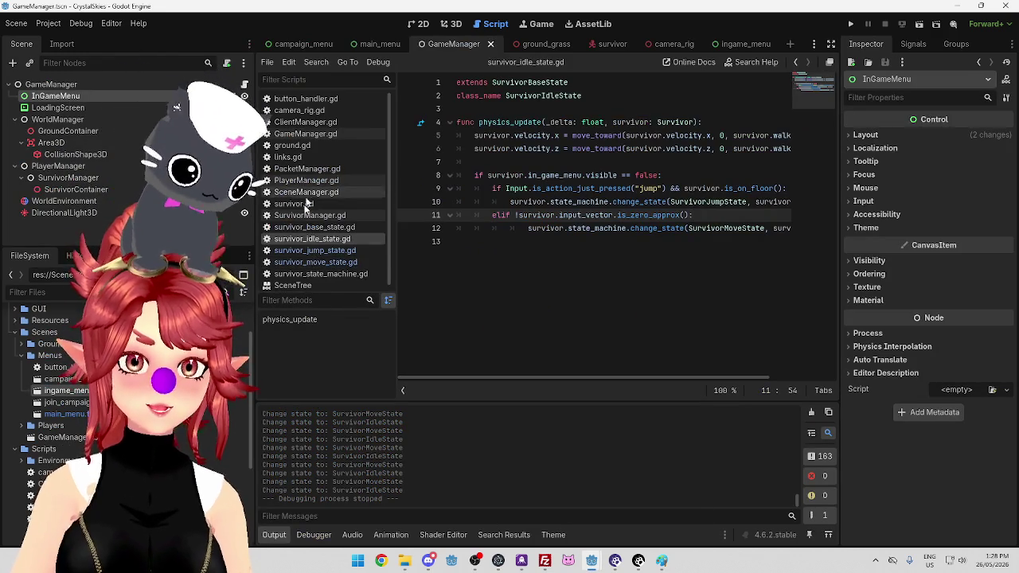
click(315, 261)
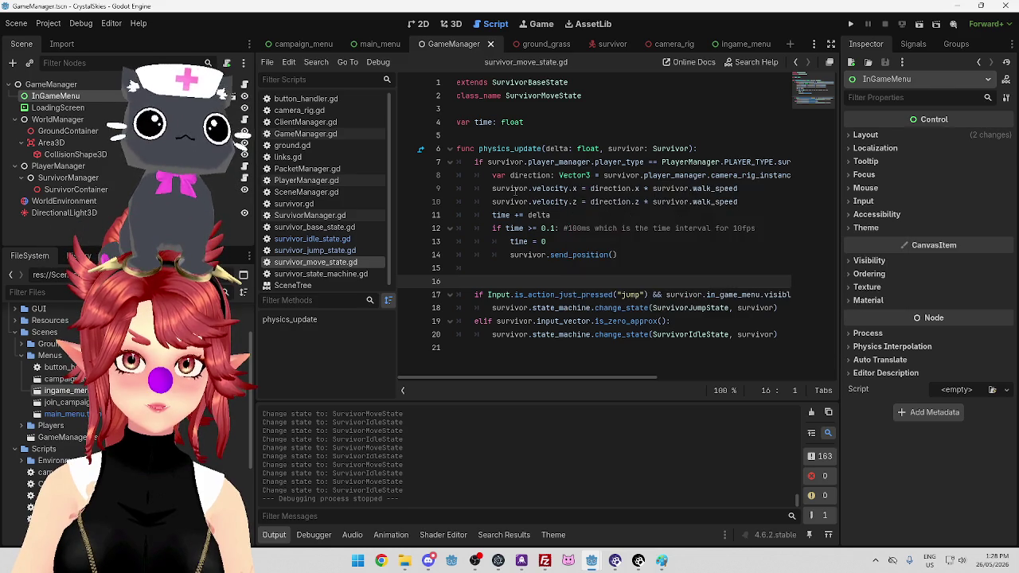
click(535, 189)
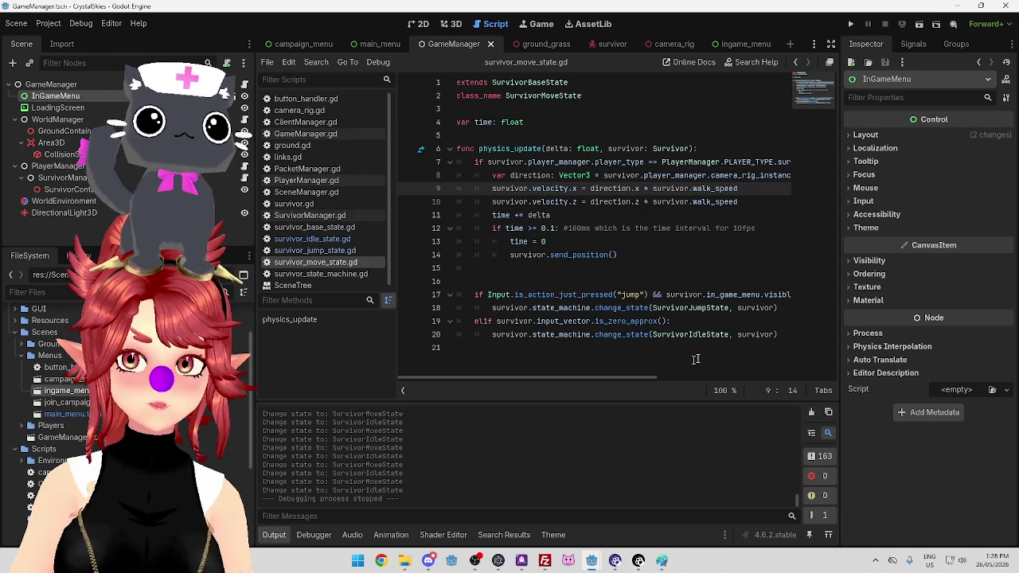
click(520, 282)
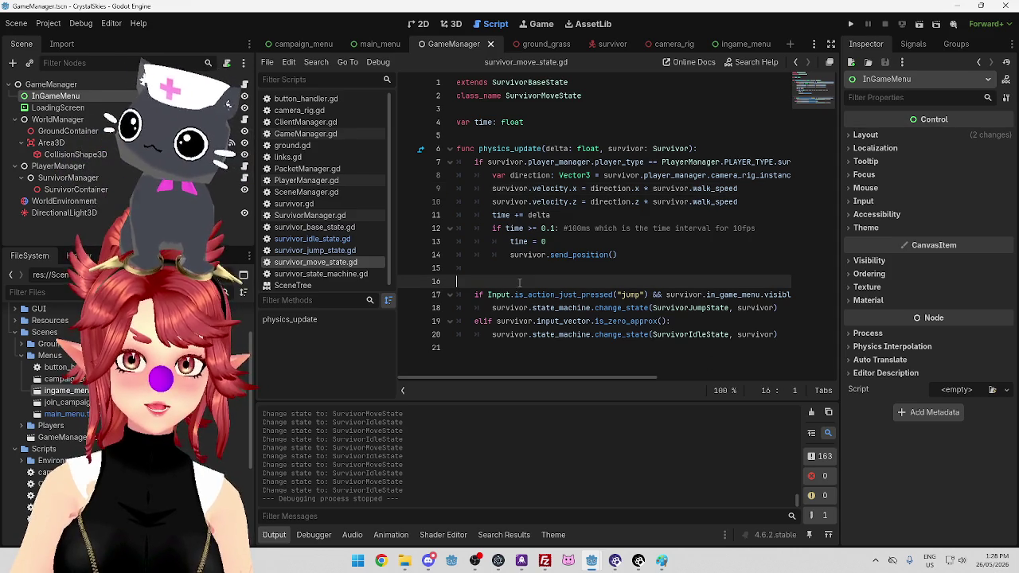
scroll(561, 379, right, 3)
scroll(561, 378, left, 3)
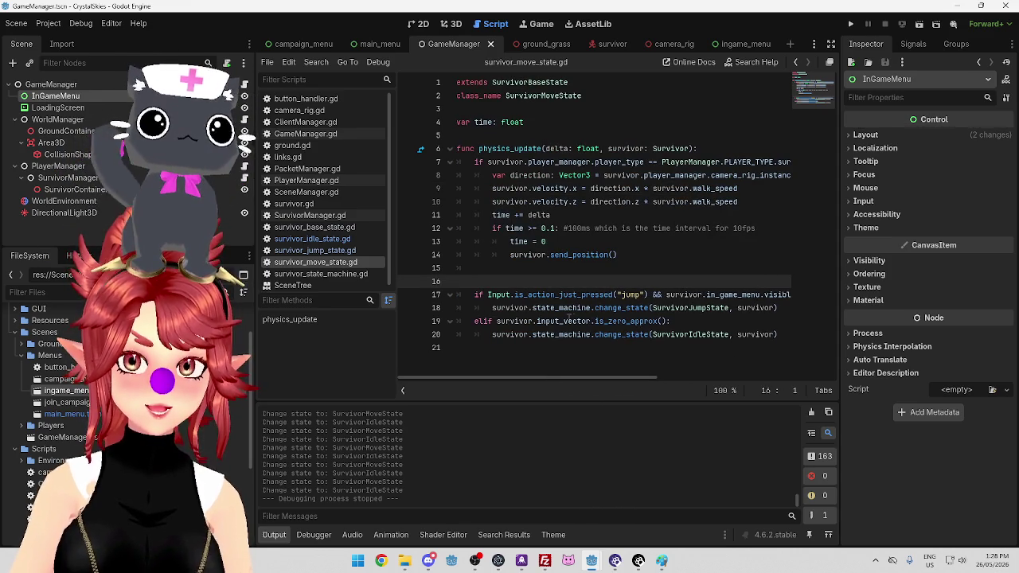
scroll(677, 378, right, 3)
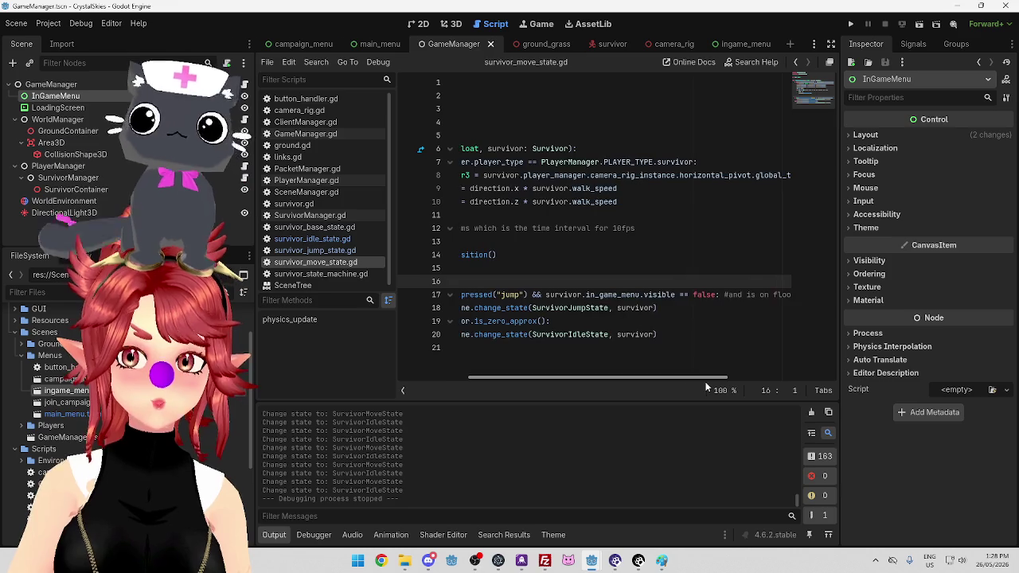
scroll(705, 381, left, 3)
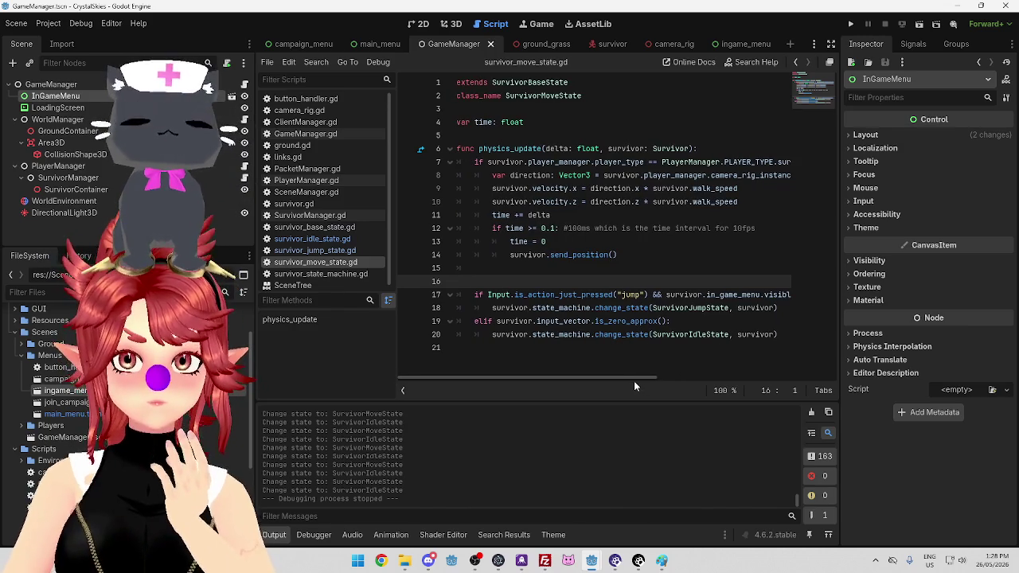
mouse_move(607, 382)
mouse_down()
mouse_move(712, 382)
mouse_move(660, 387)
mouse_up()
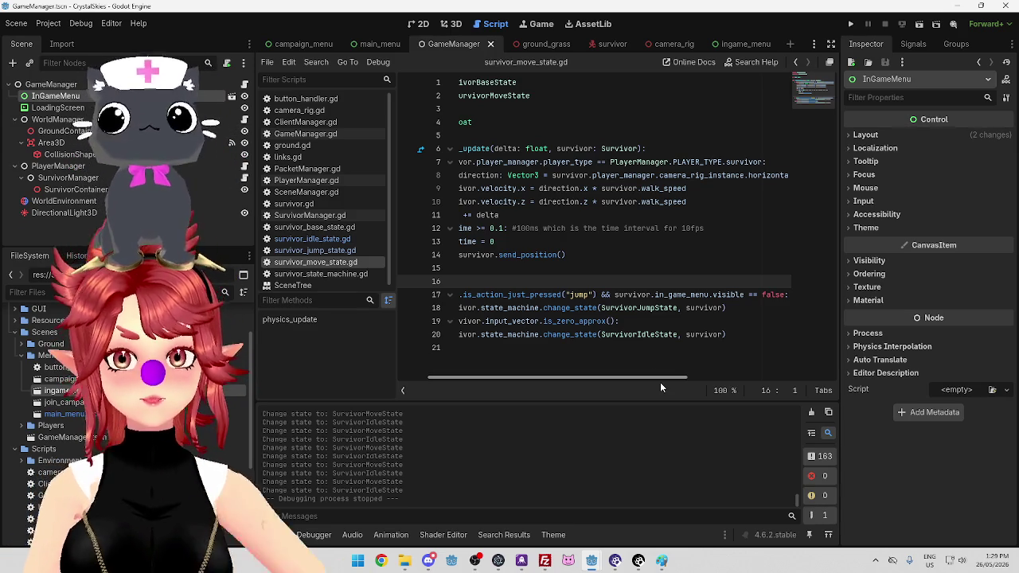
Extend line 19's idle condition with '|| survivor.in_game_menu.visible == true'
click(614, 321)
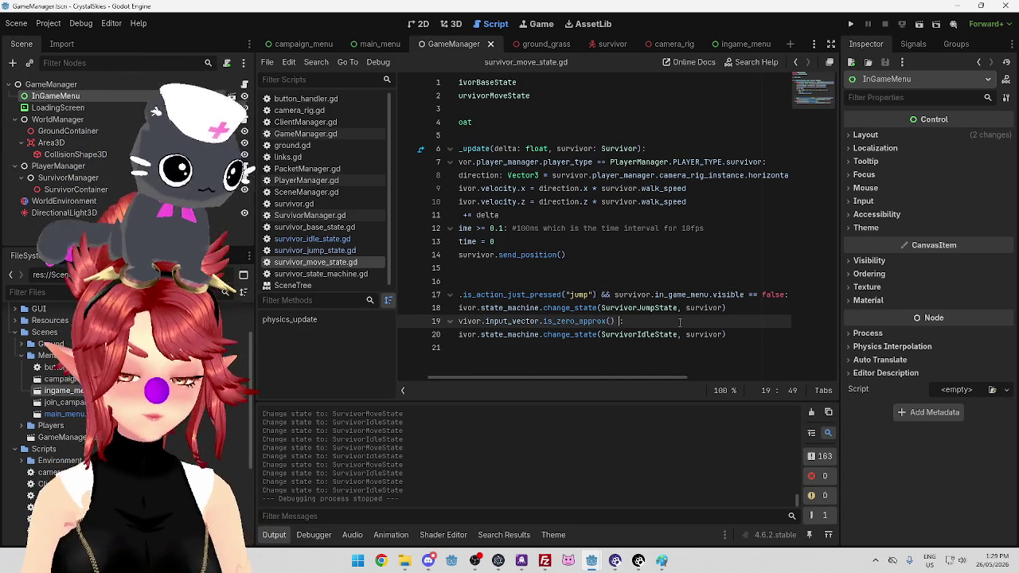
text(||)
mouse_move(615, 293)
mouse_down()
mouse_move(784, 294)
mouse_move(702, 295)
mouse_up()
key(ctrl+c)
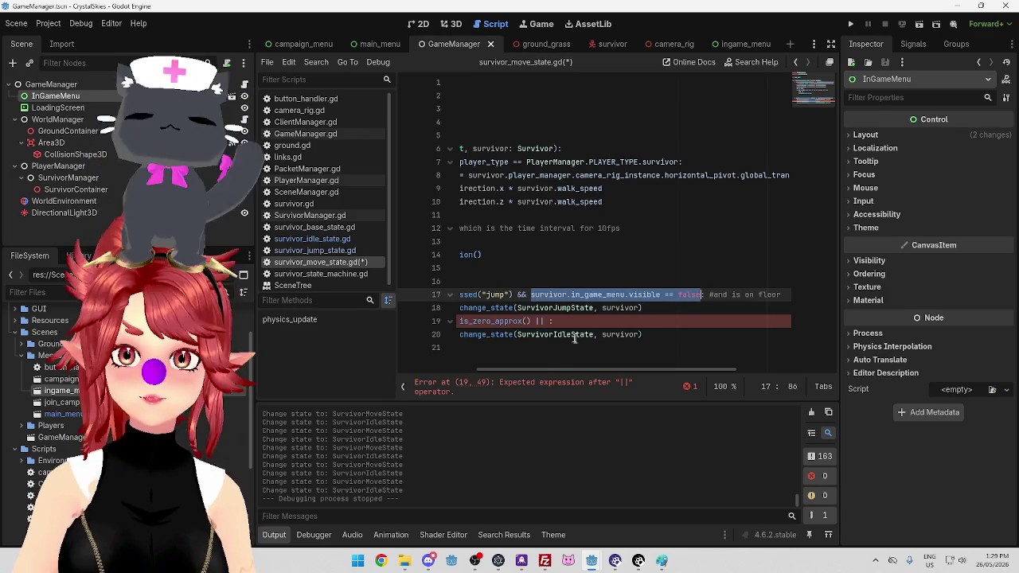
click(546, 321)
key(ctrl+v)
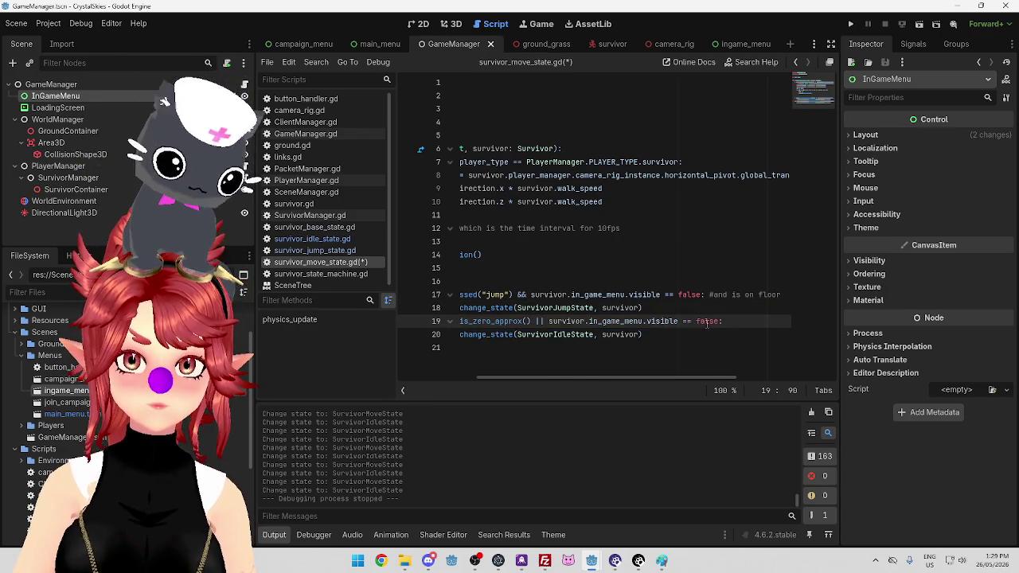
drag(697, 321, 719, 321)
text(true)
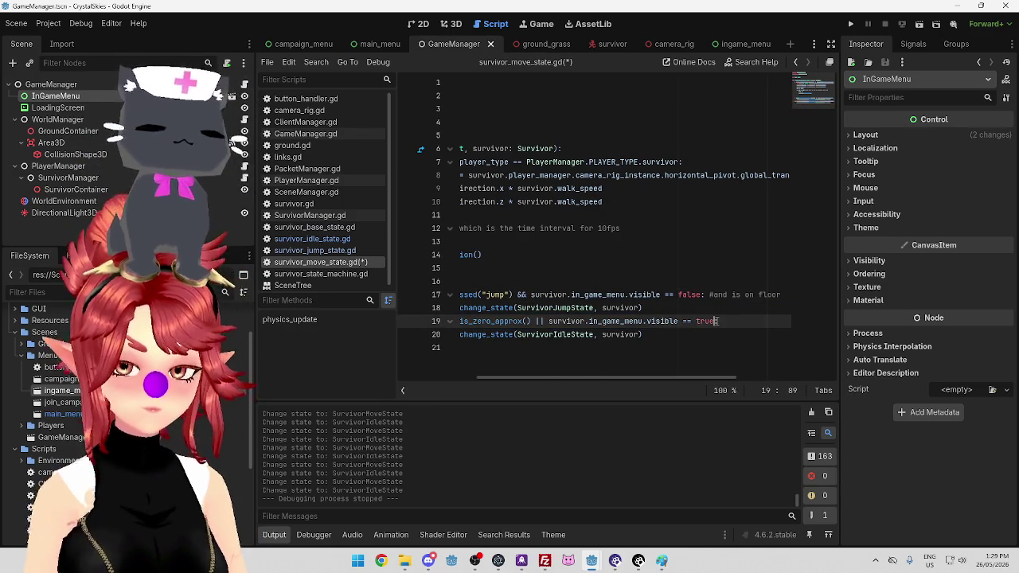
scroll(659, 308, left, 5)
click(573, 335)
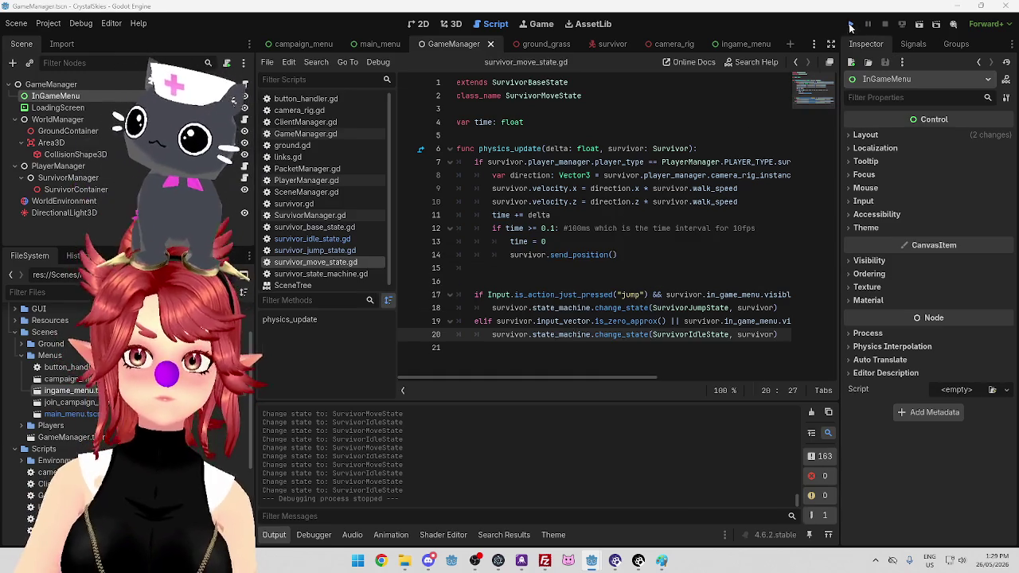
Run the client and server again and toggle the in-game pause panel to test the change
click(850, 26)
mouse_move(596, 557)
click(708, 509)
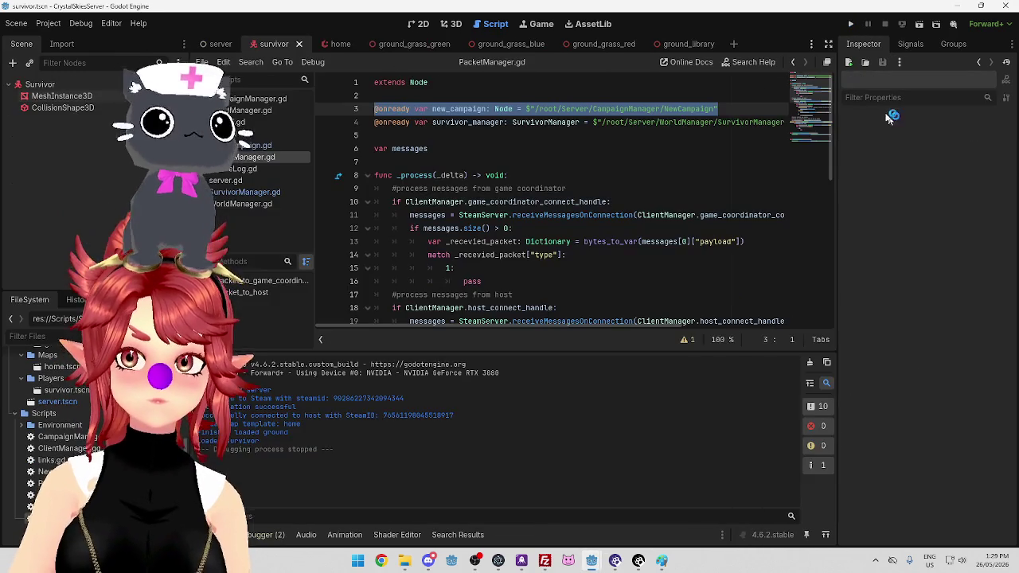
click(849, 24)
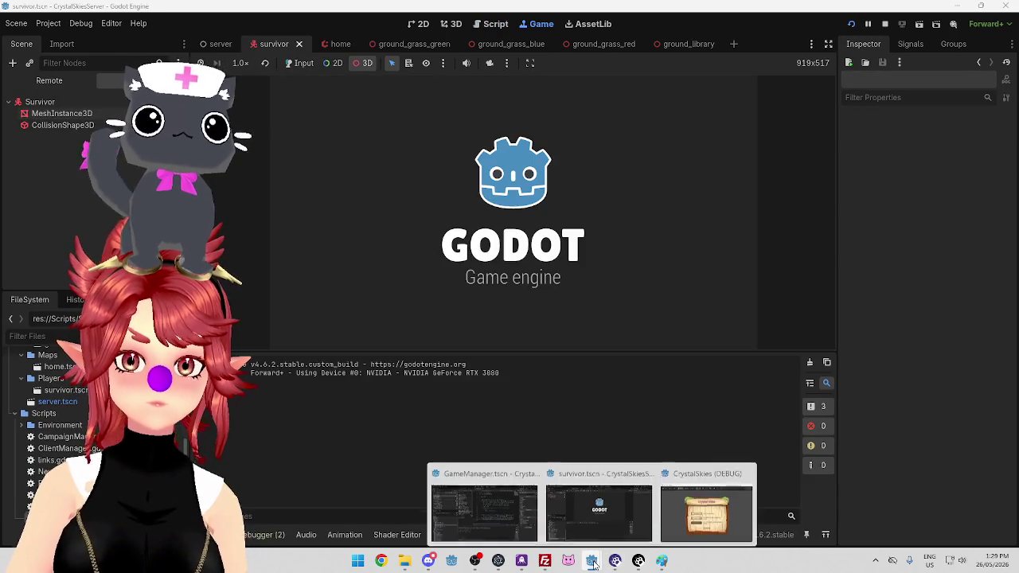
click(689, 477)
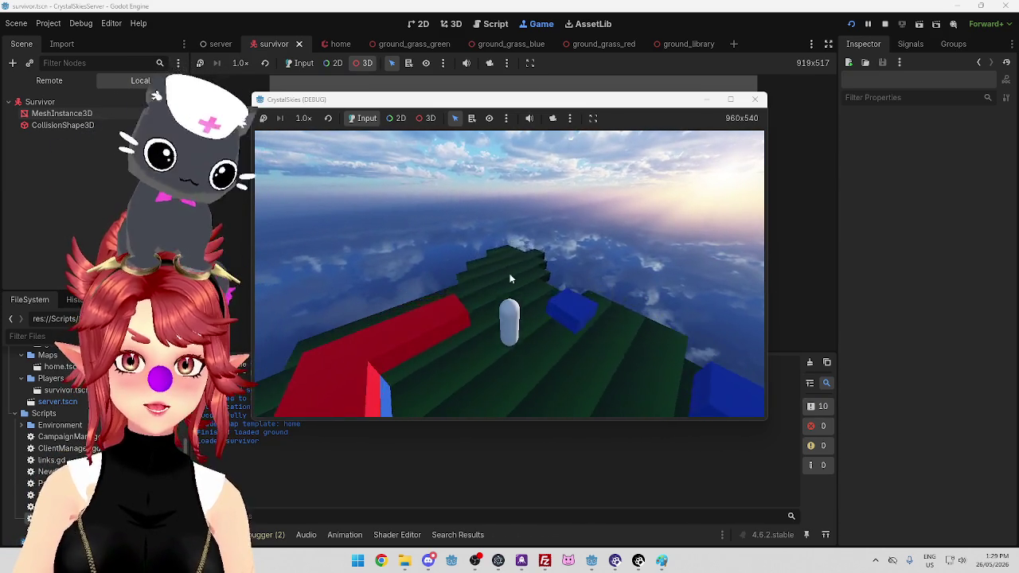
key(Escape)
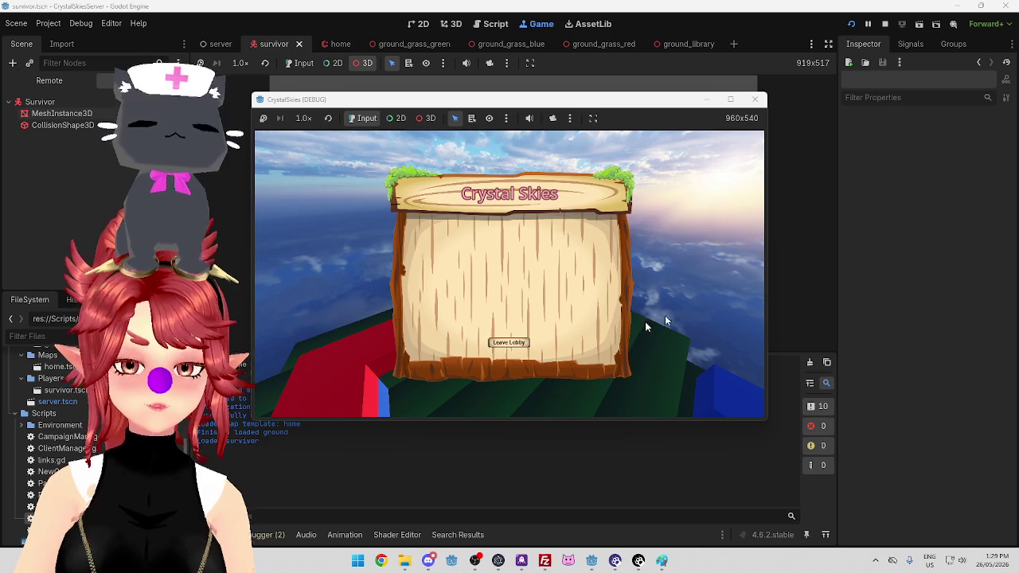
key(Escape)
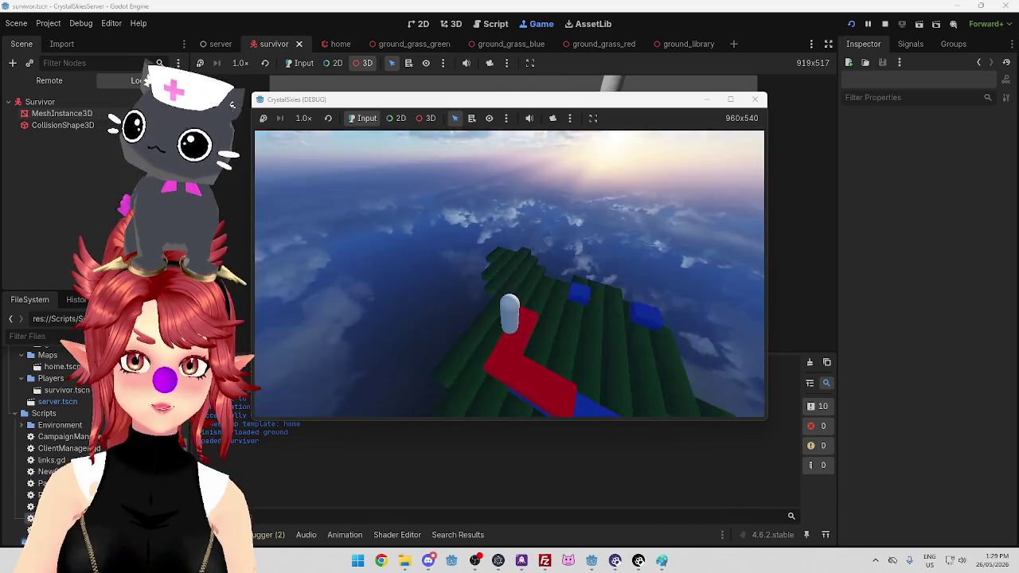
key(Escape)
key(Escape)
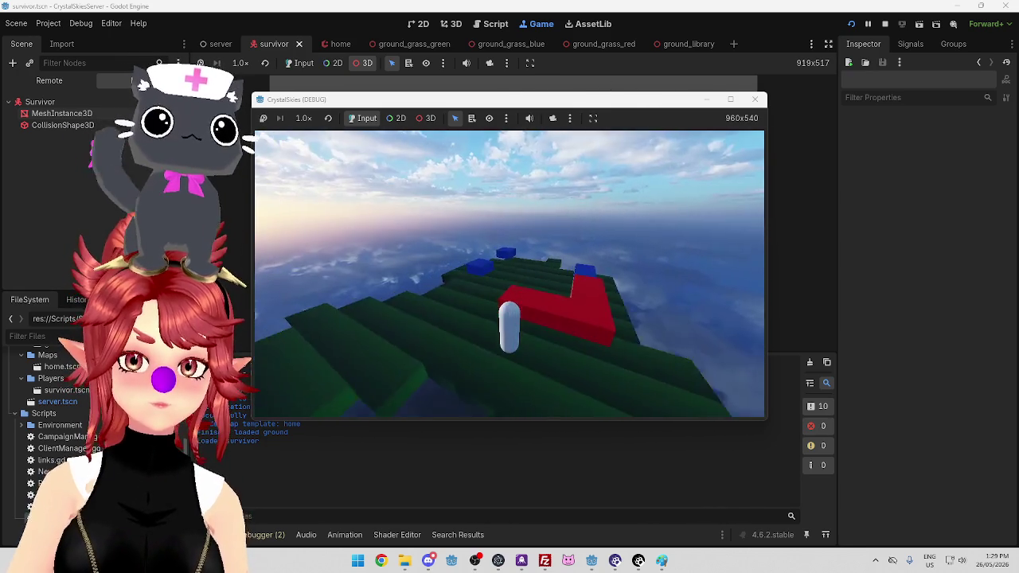
key(Escape)
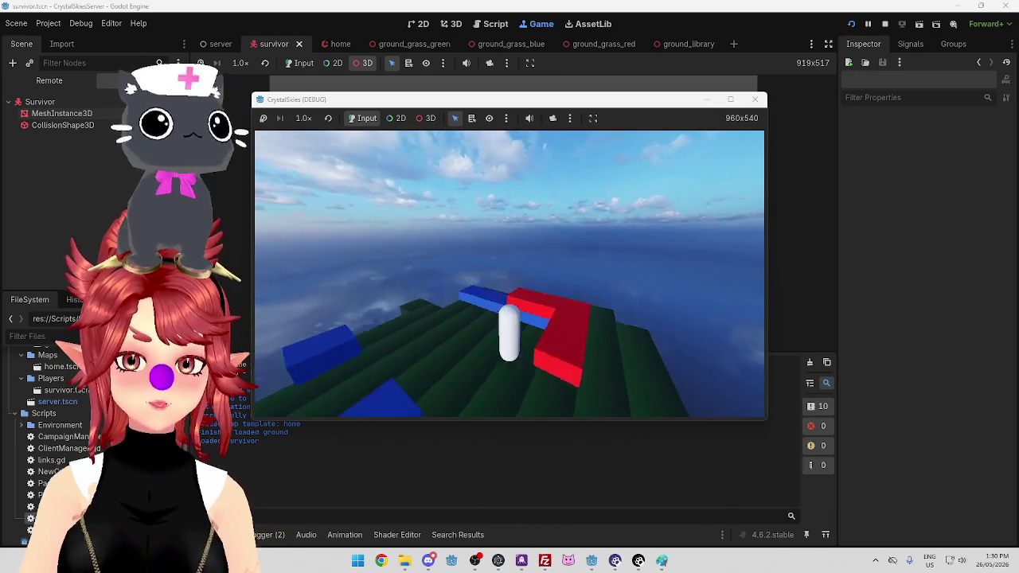
Leave the lobby, rejoin the survivor lobby and campaign, then stop the game with F8
click(515, 348)
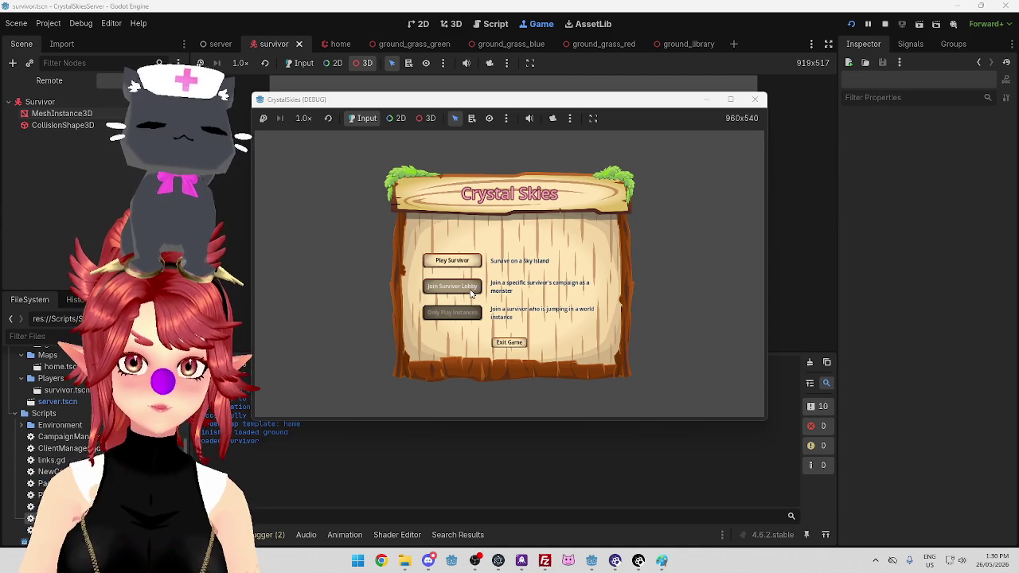
click(470, 292)
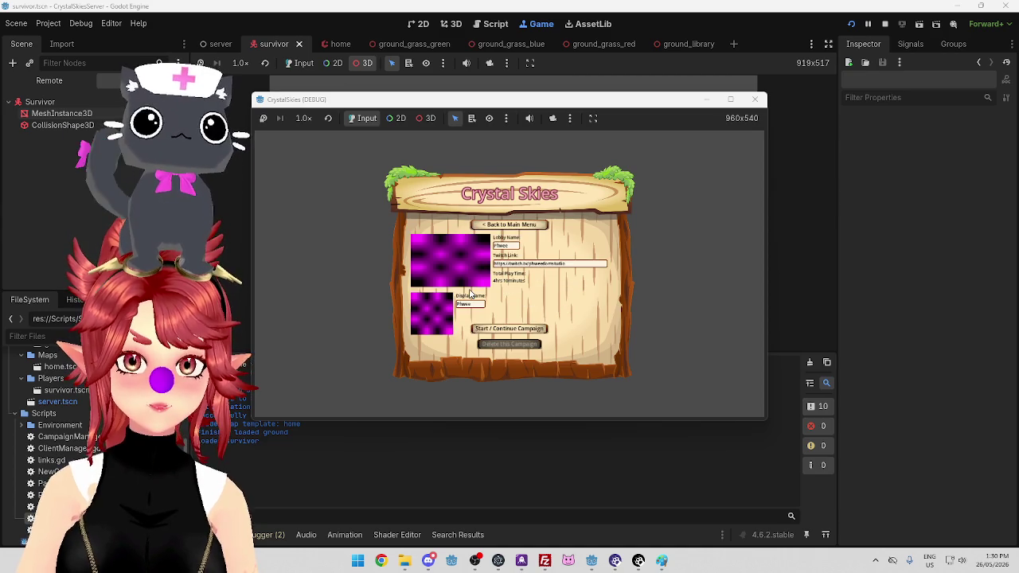
click(525, 332)
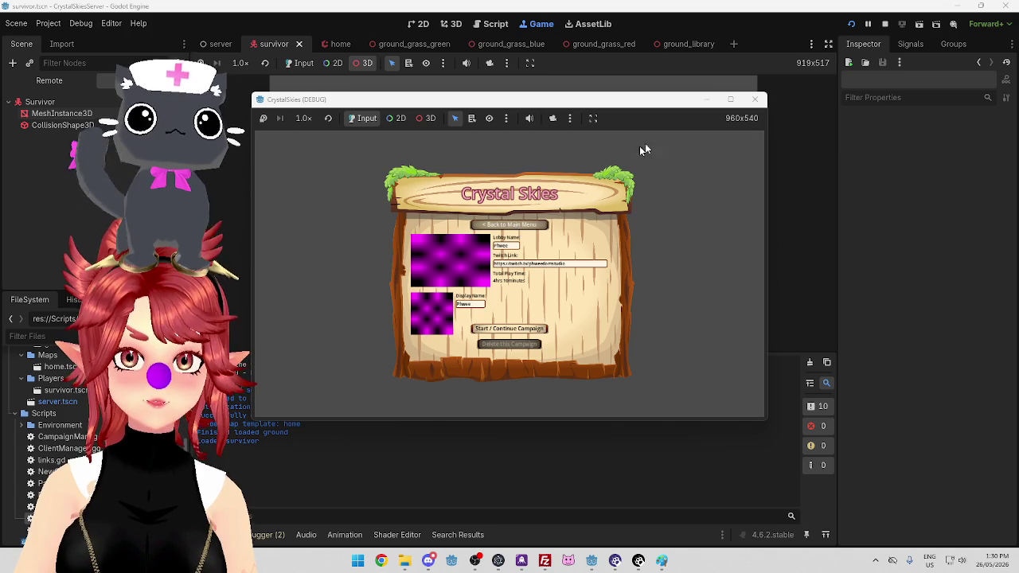
mouse_move(591, 560)
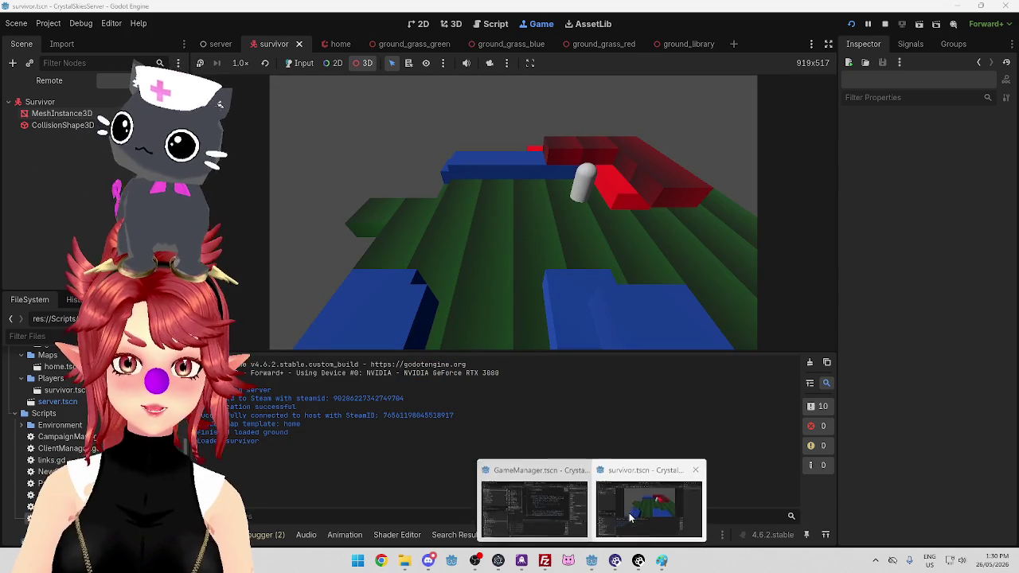
key(F8)
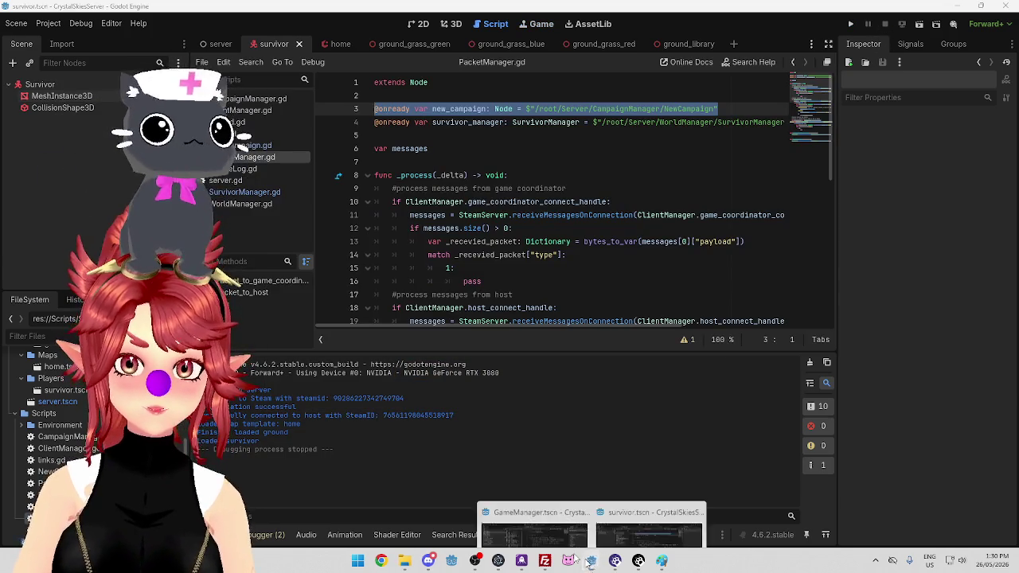
Set campaign_menu's BackButton Next Scene to Main Menu and save the scene
click(591, 563)
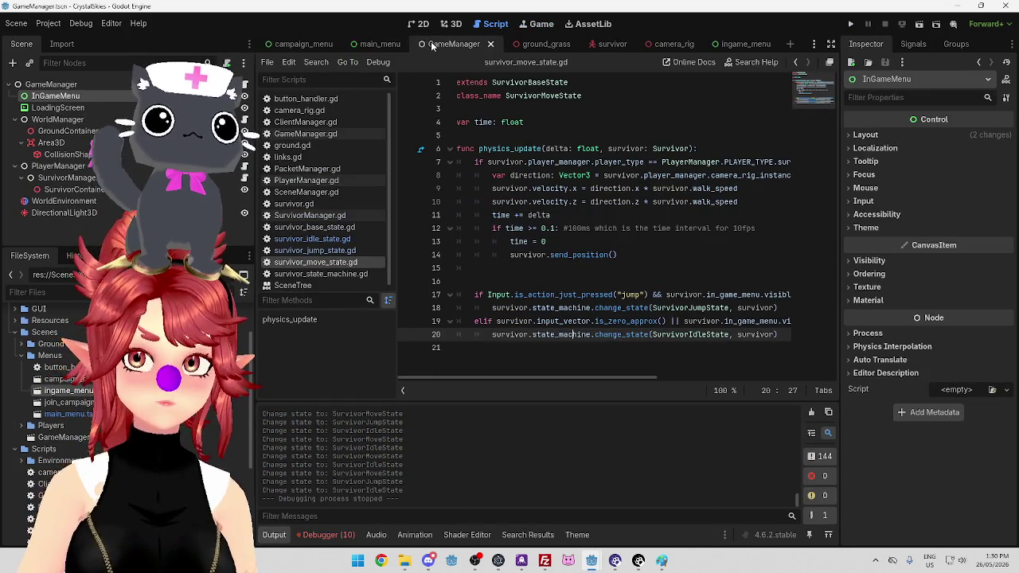
click(306, 43)
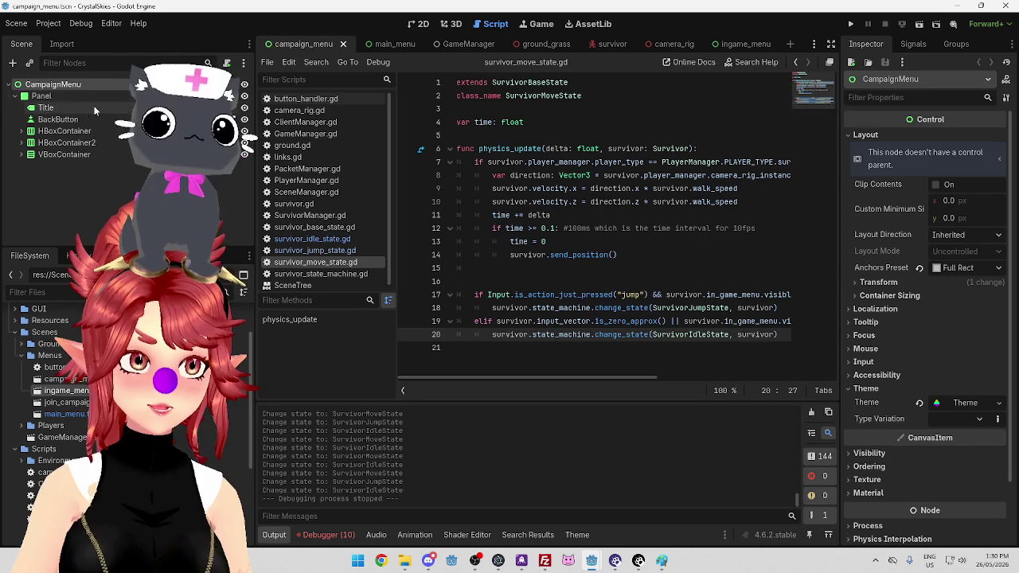
click(58, 119)
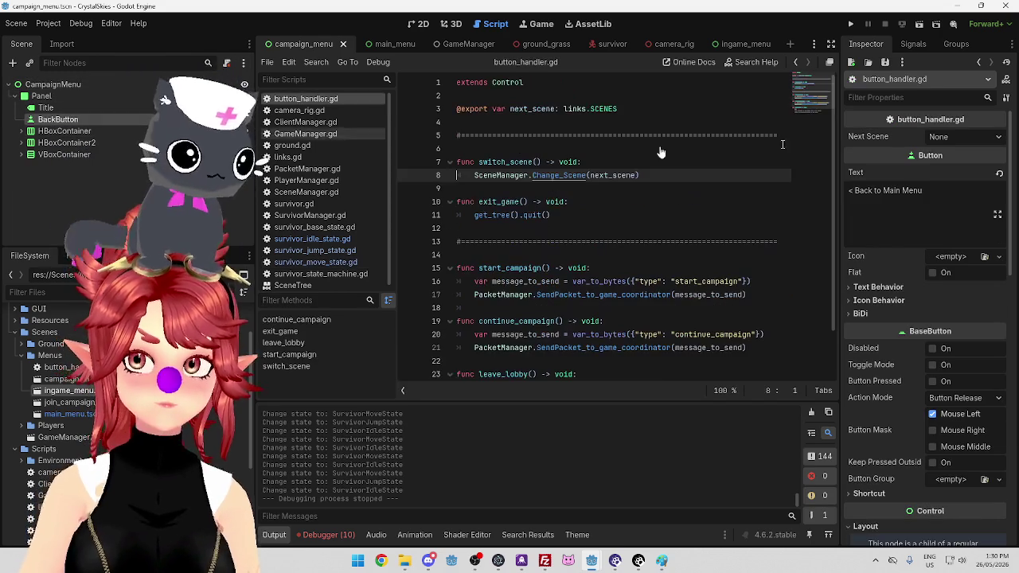
click(951, 140)
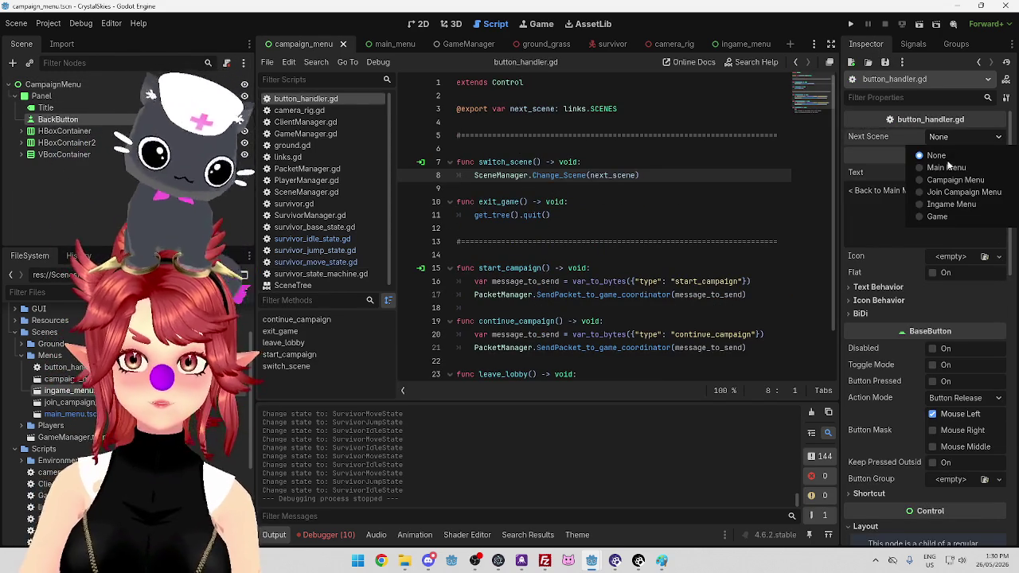
click(946, 168)
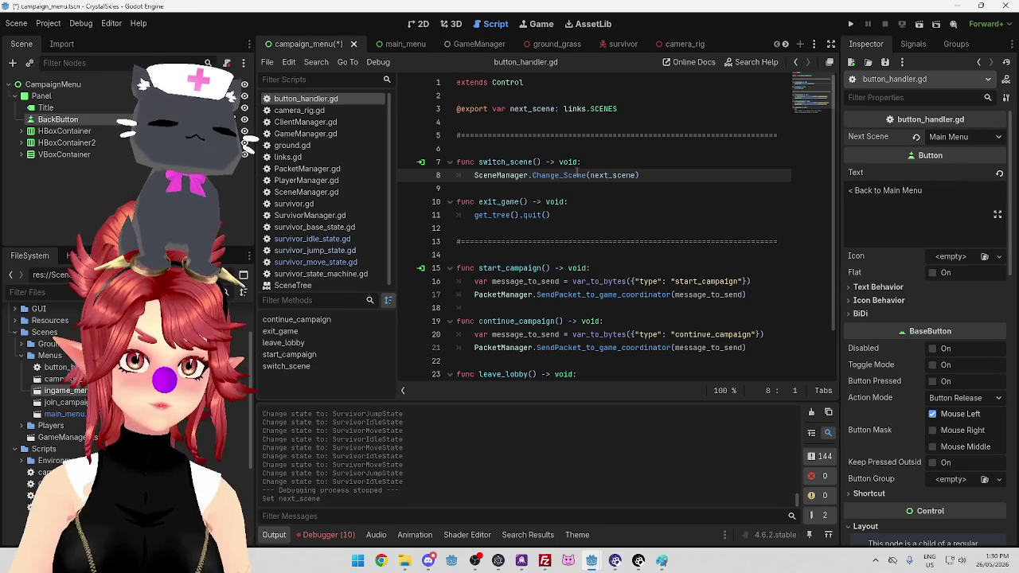
click(619, 149)
key(ctrl+s)
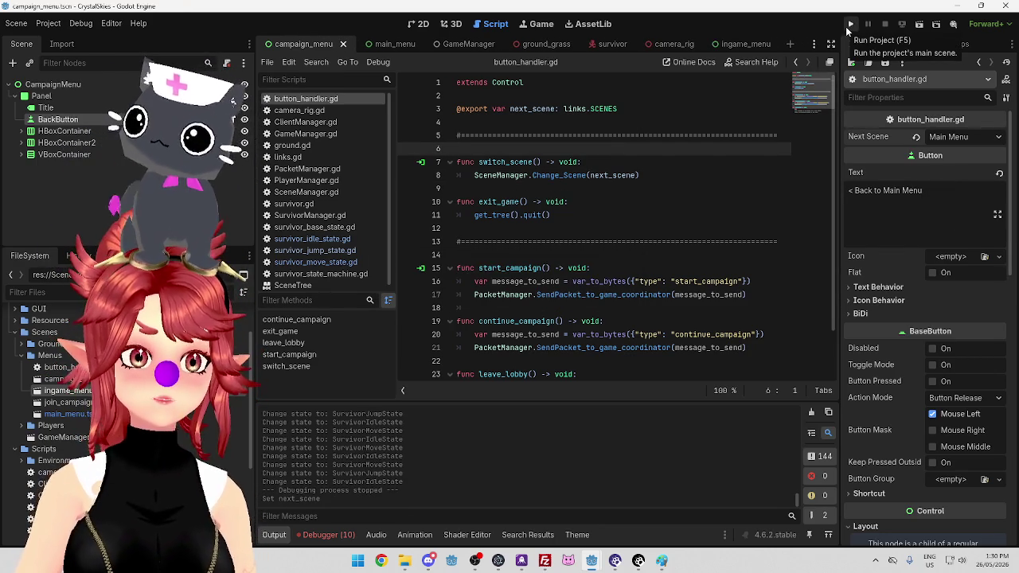
Run the game, verify the lobby's Back returns to the main menu, then open join_campaign_menu.tscn
click(849, 26)
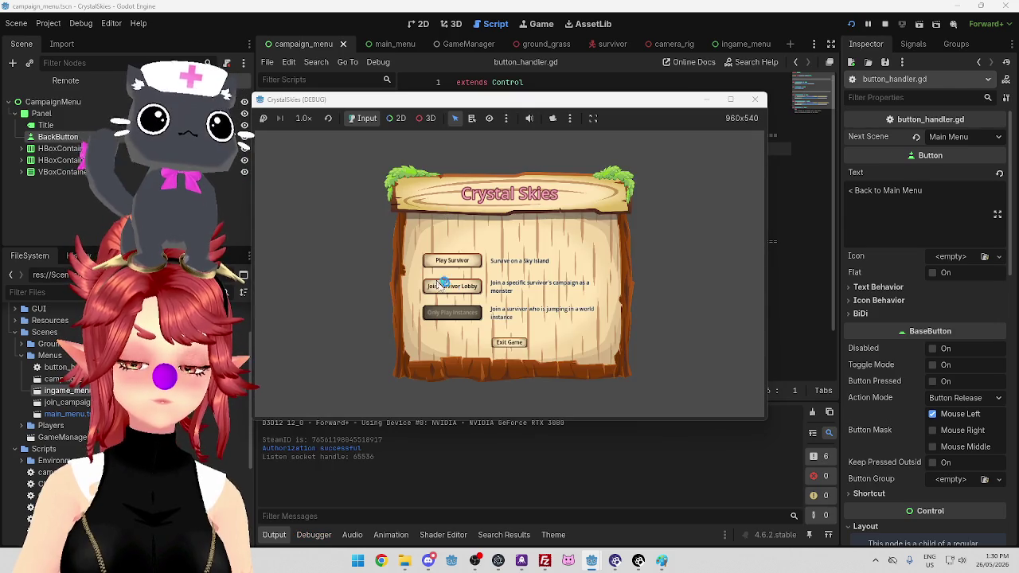
click(457, 289)
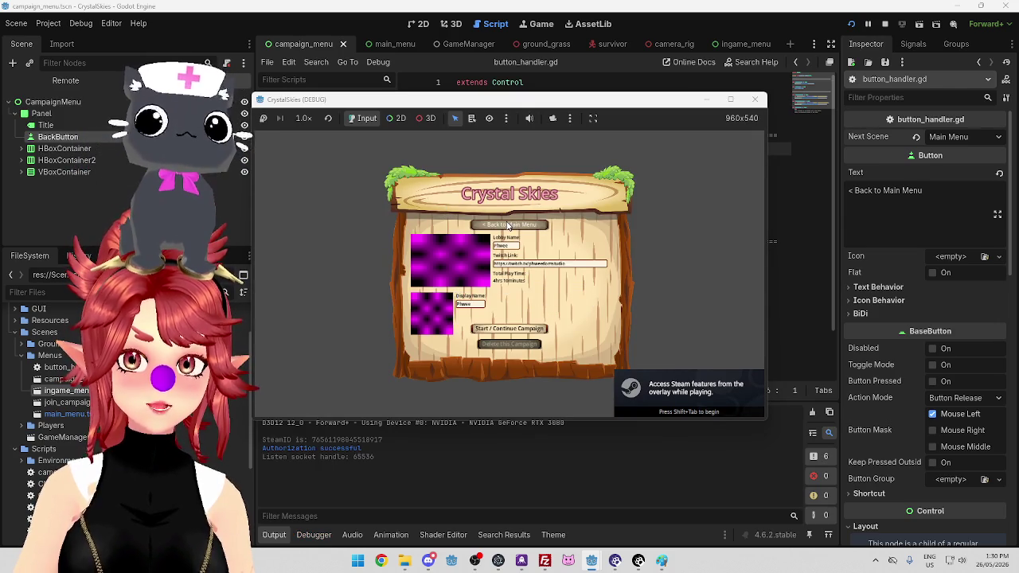
click(507, 225)
click(473, 265)
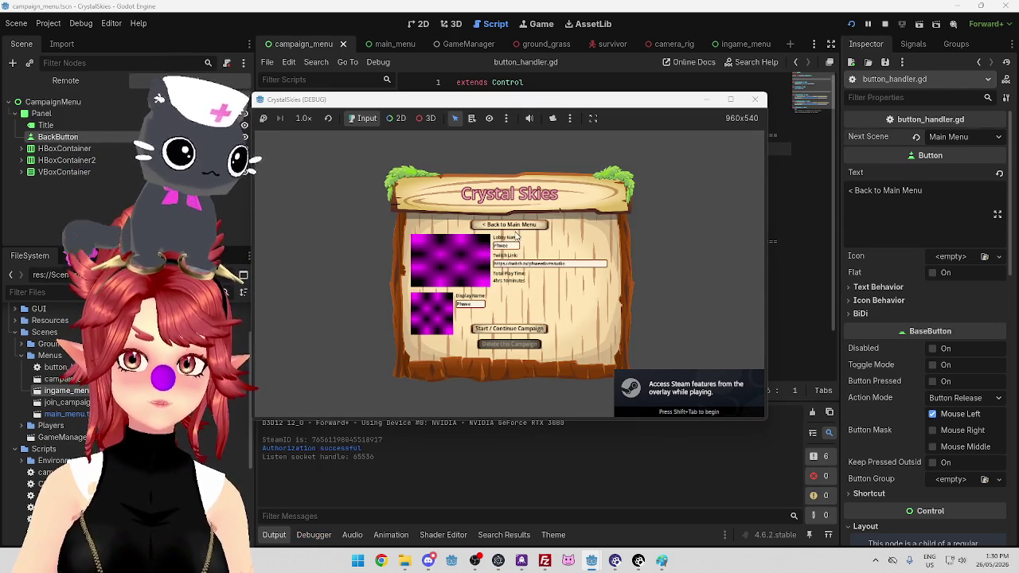
click(509, 229)
click(468, 292)
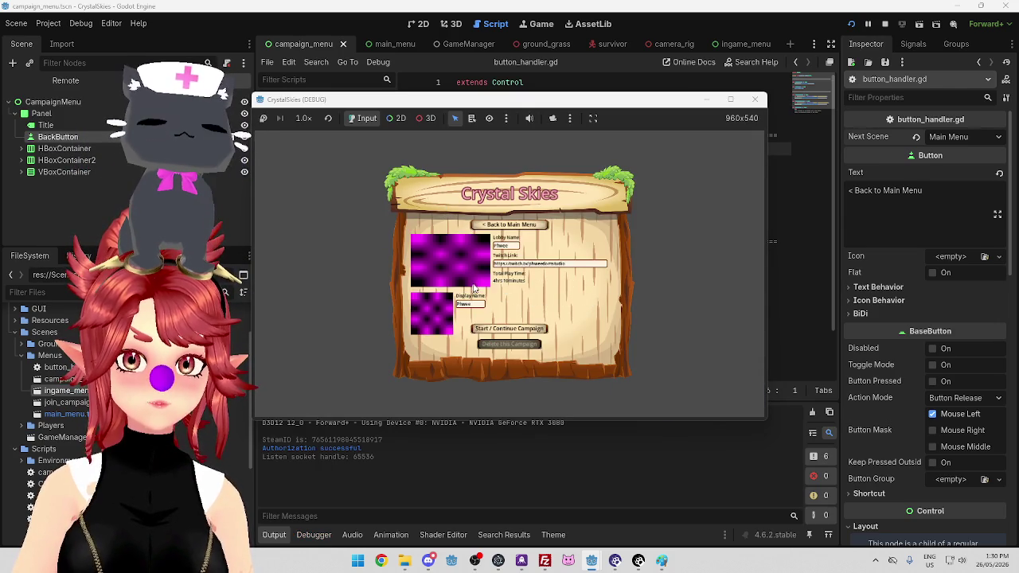
click(514, 226)
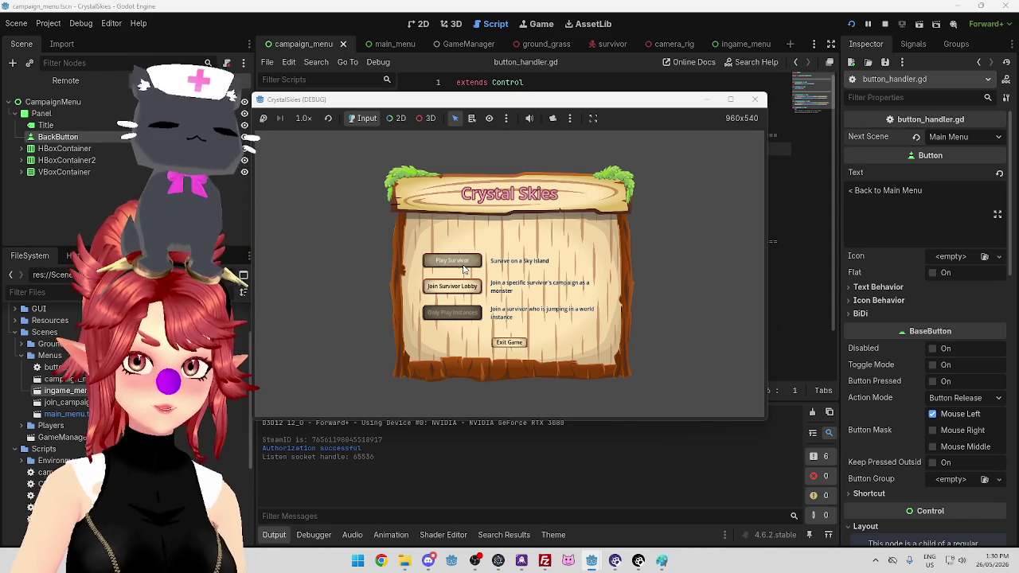
click(464, 268)
click(510, 230)
click(468, 265)
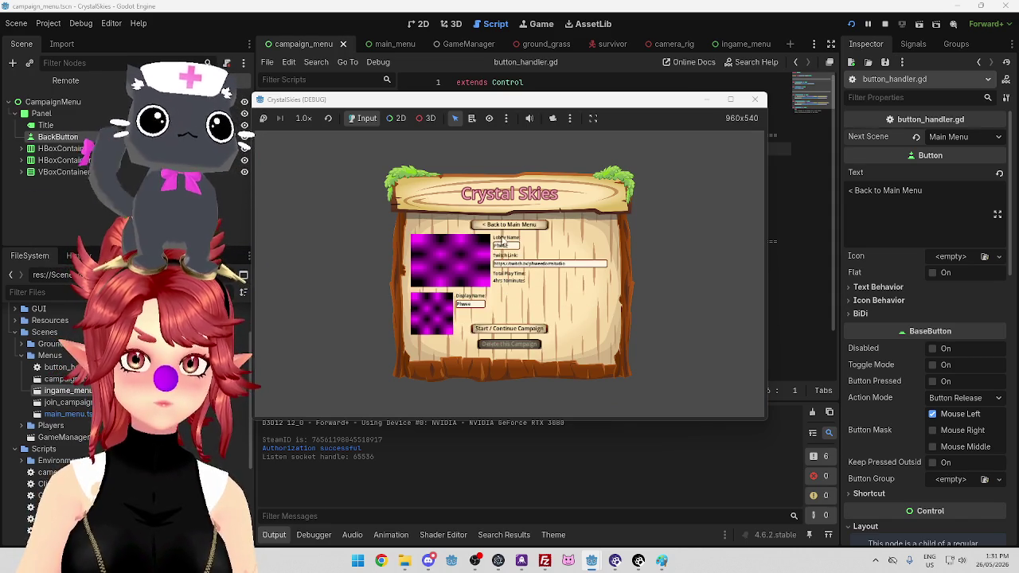
click(509, 226)
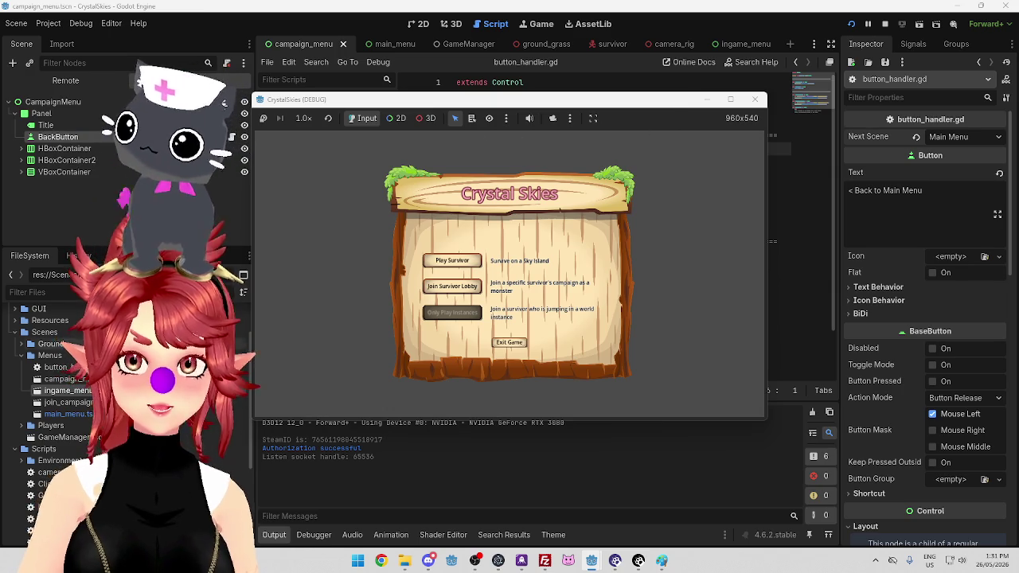
double_click(84, 403)
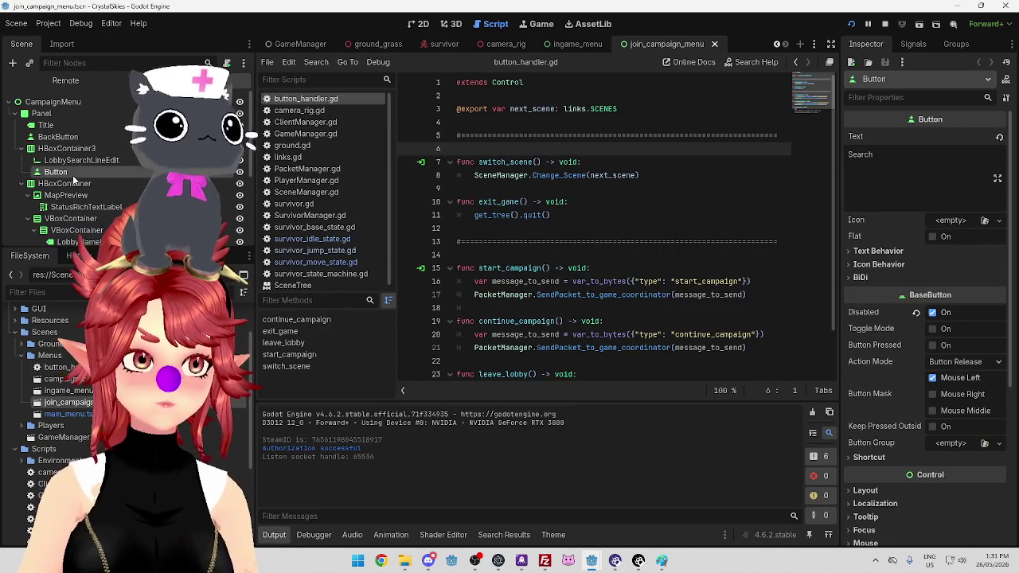
Check join_campaign_menu's BackButton signals, set its Next Scene to Main Menu, and save
click(64, 137)
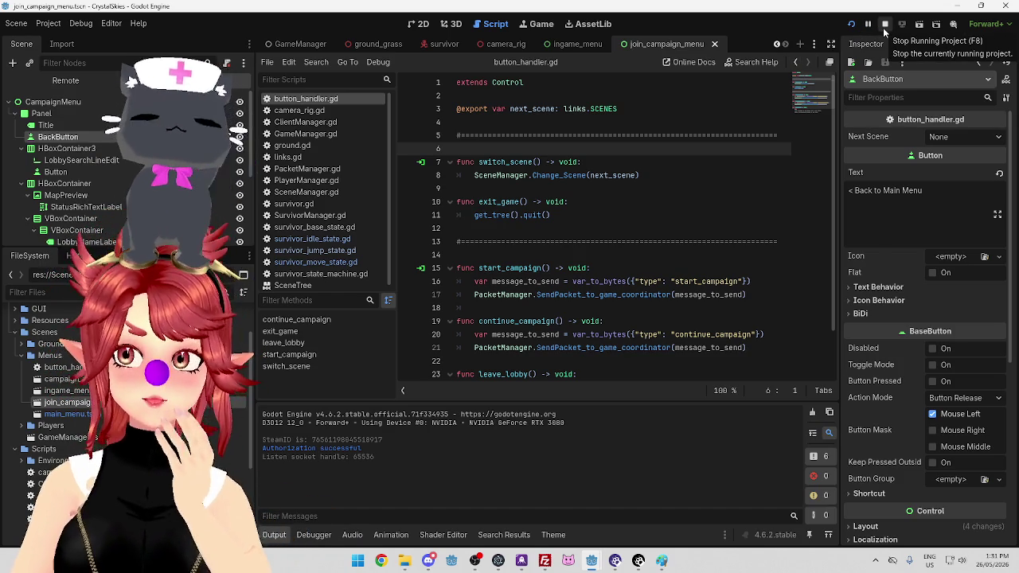
click(905, 49)
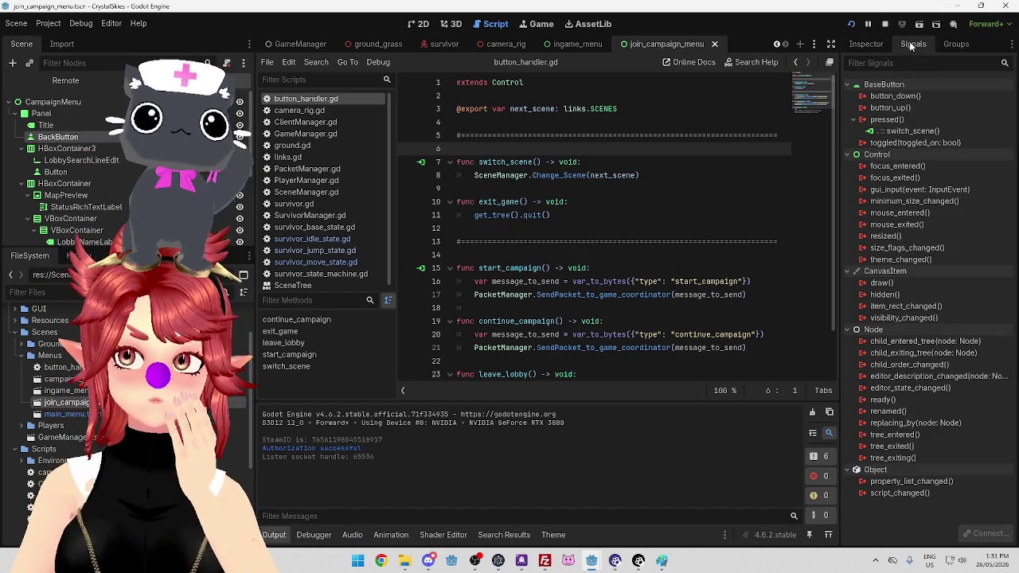
click(866, 44)
click(948, 135)
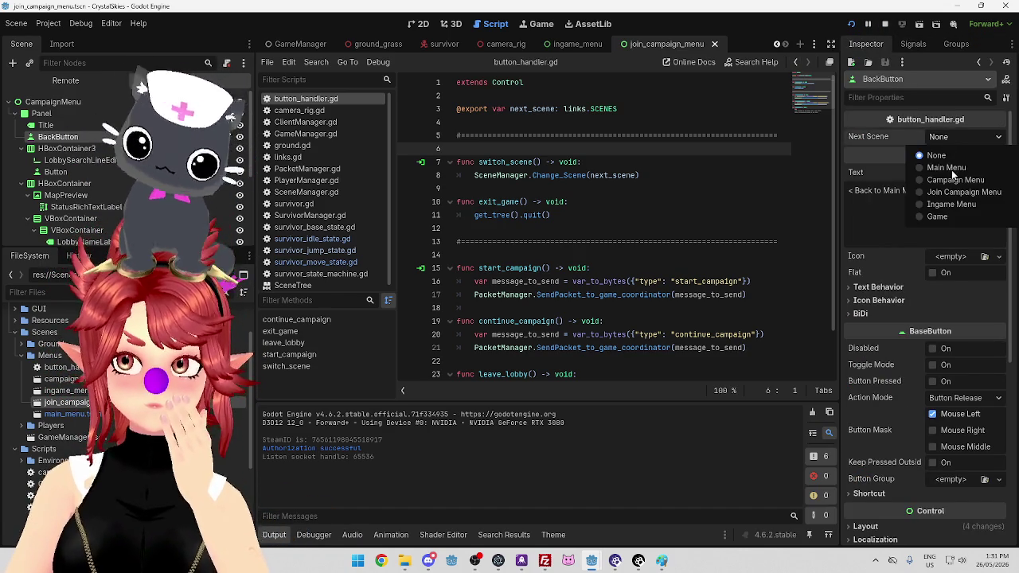
click(938, 175)
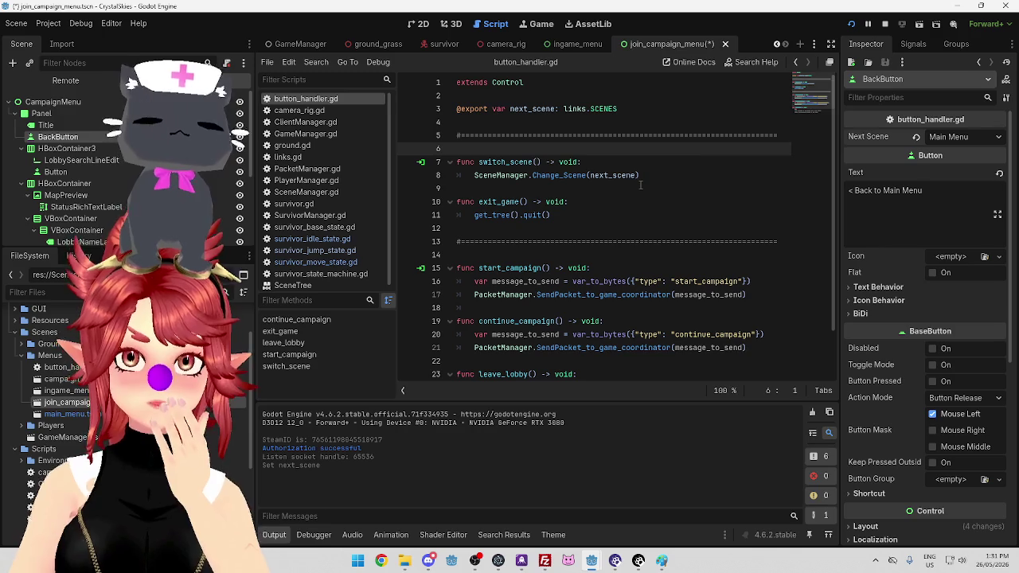
key(ctrl+s)
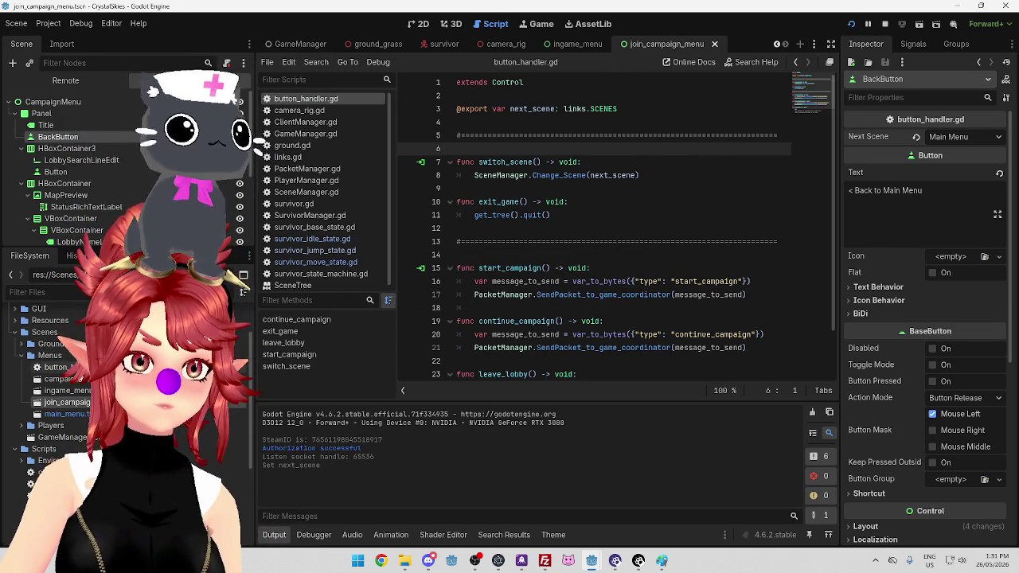
double_click(68, 379)
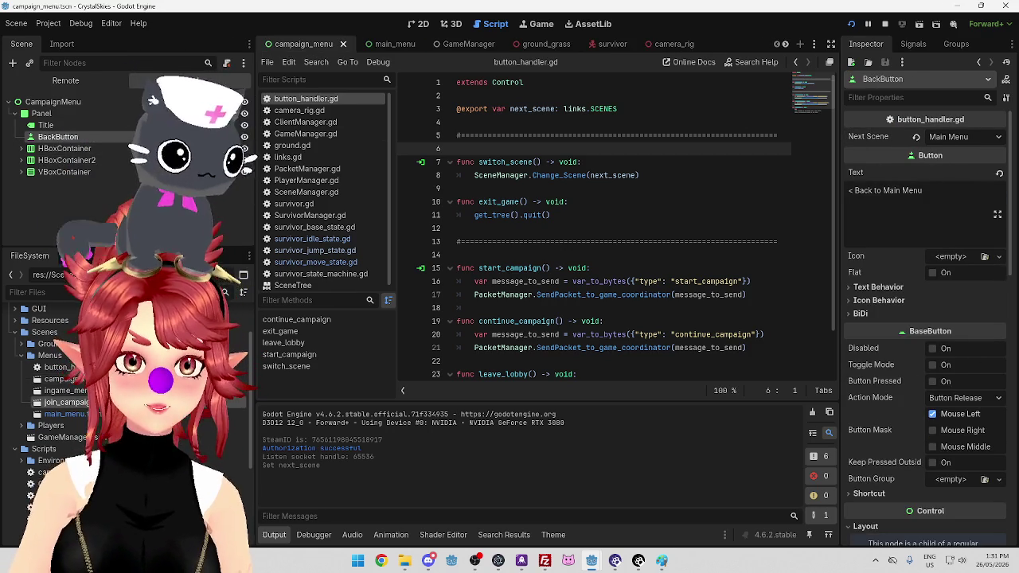
double_click(68, 402)
click(82, 160)
click(57, 137)
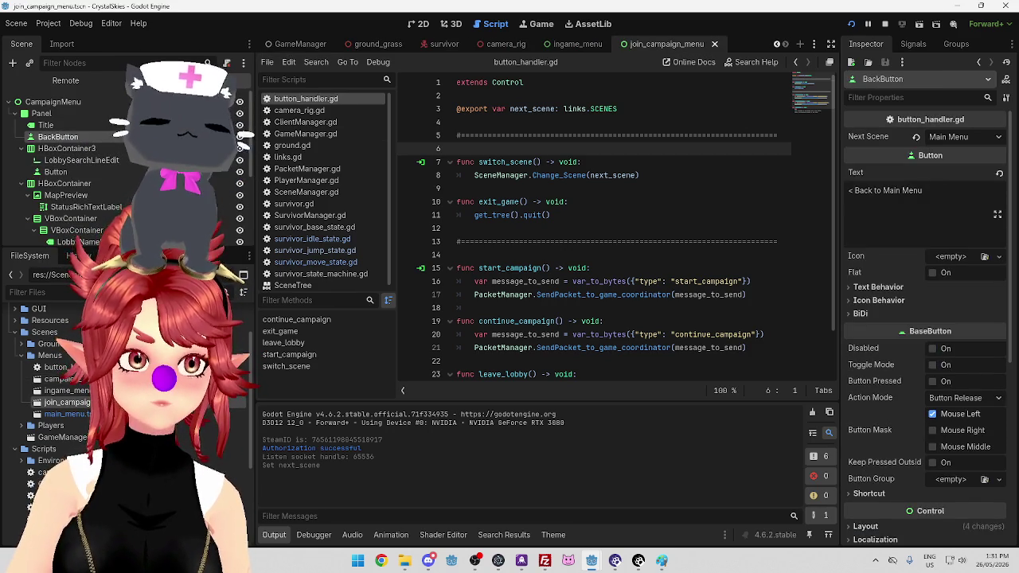
click(105, 173)
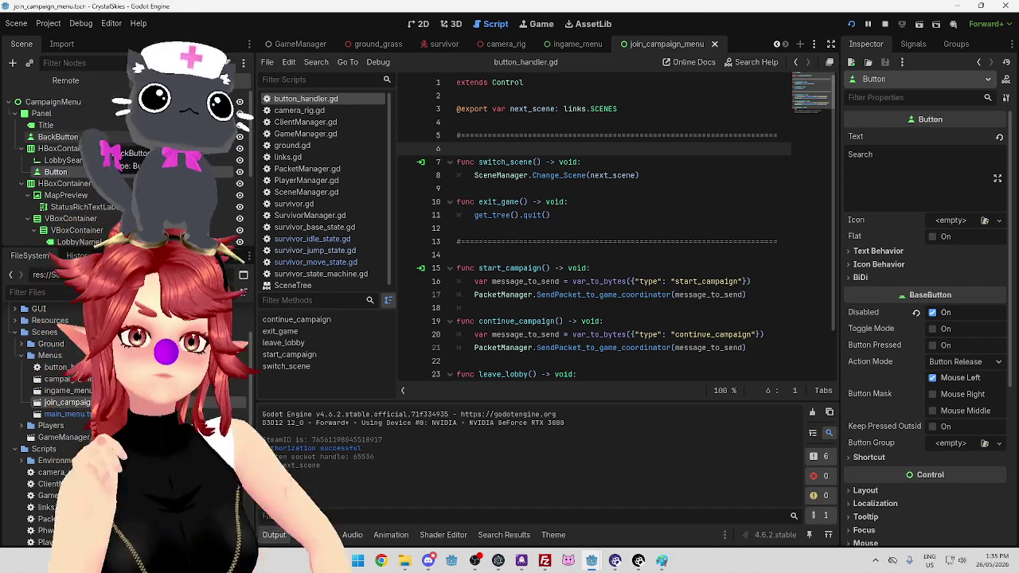
click(581, 200)
click(588, 189)
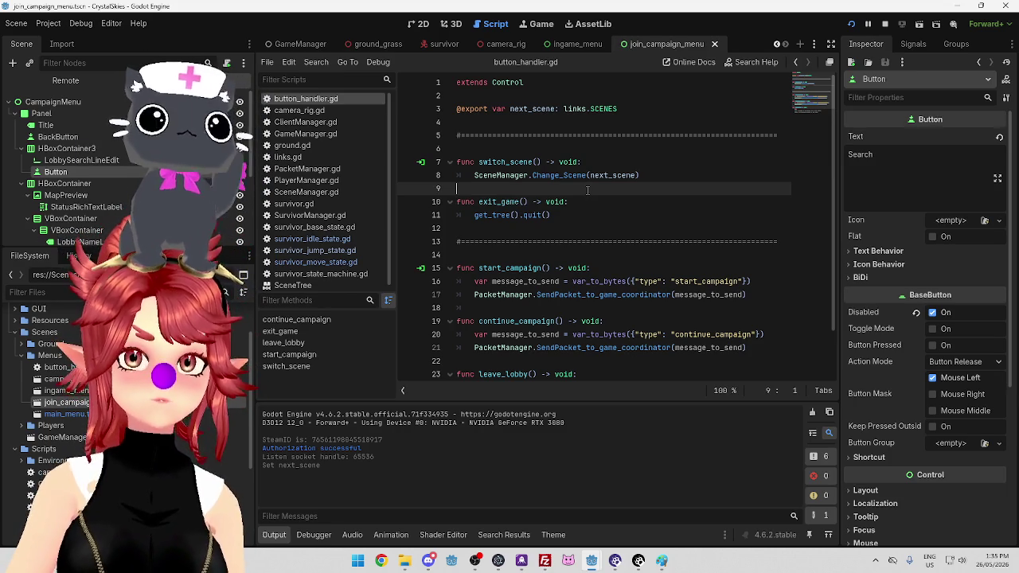
click(358, 562)
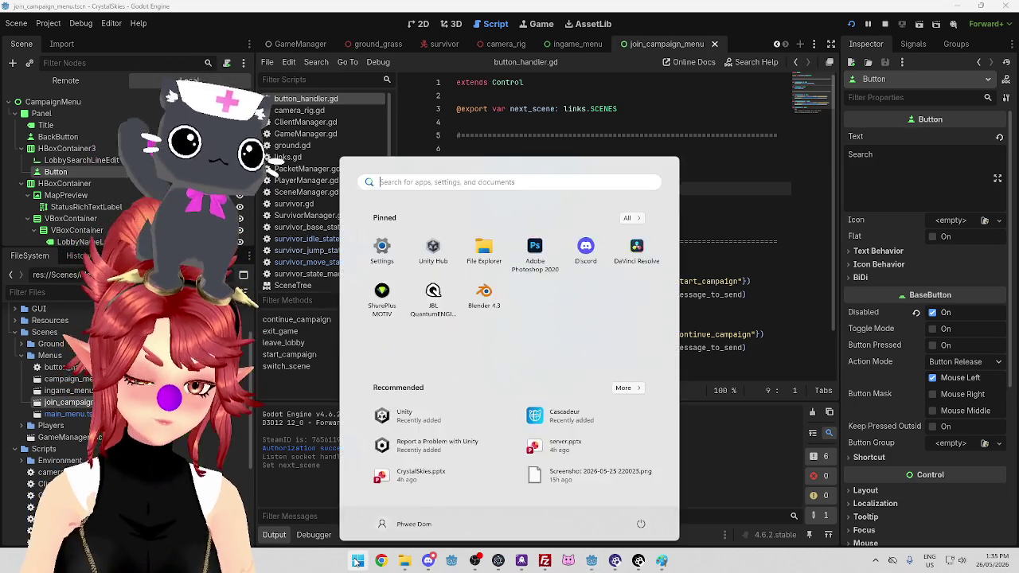
Search the Start menu for 'paint' and launch the Paint app
text(paint)
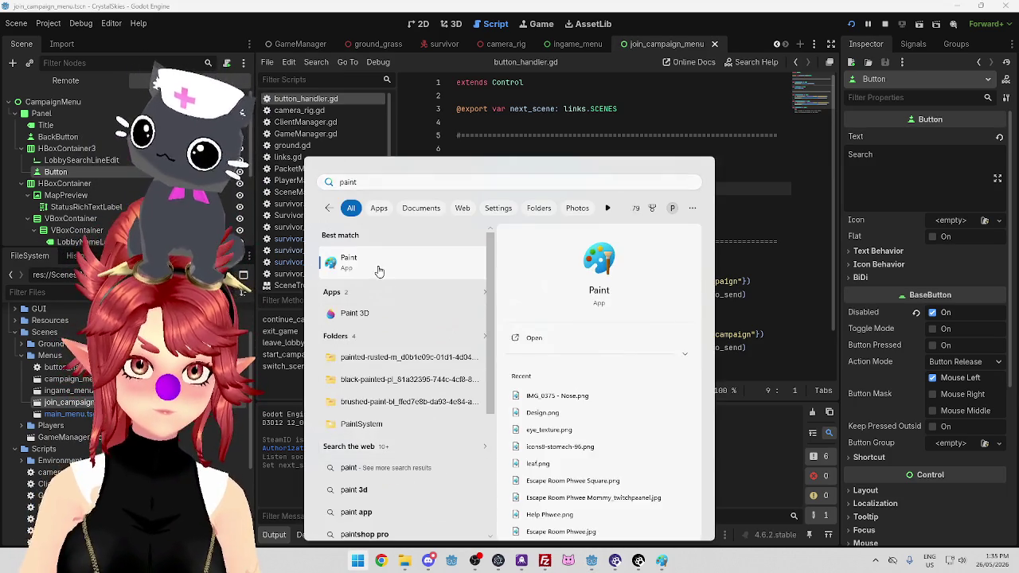
click(379, 268)
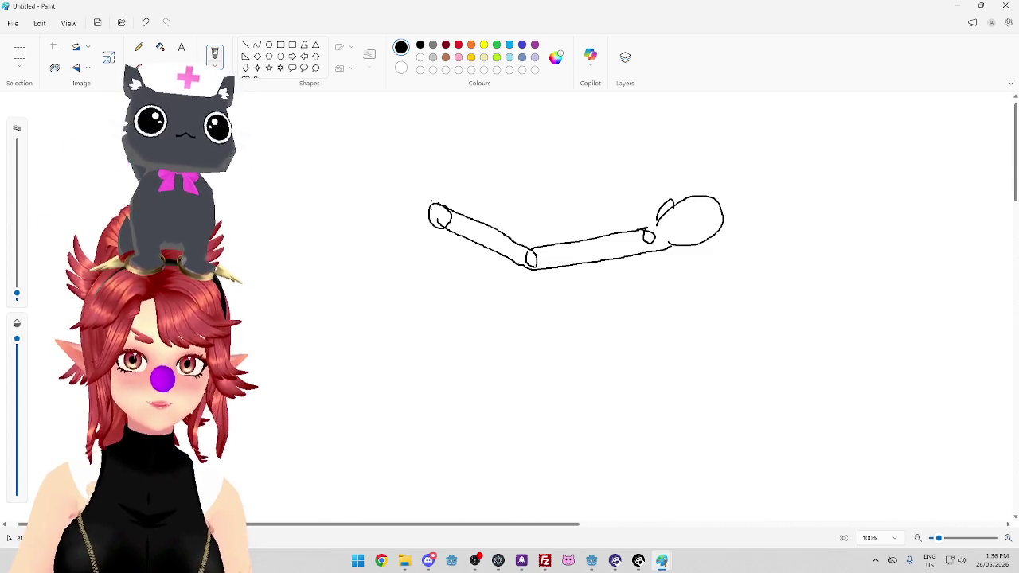
Redraw the upper arm's edges, shoulder and elbow joint in light blue
mouse_move(434, 224)
mouse_down()
mouse_move(308, 221)
mouse_move(294, 287)
mouse_up()
mouse_move(328, 201)
mouse_down()
mouse_move(288, 201)
mouse_move(263, 294)
mouse_up()
key(ctrl+z)
key(ctrl+z)
key(ctrl+z)
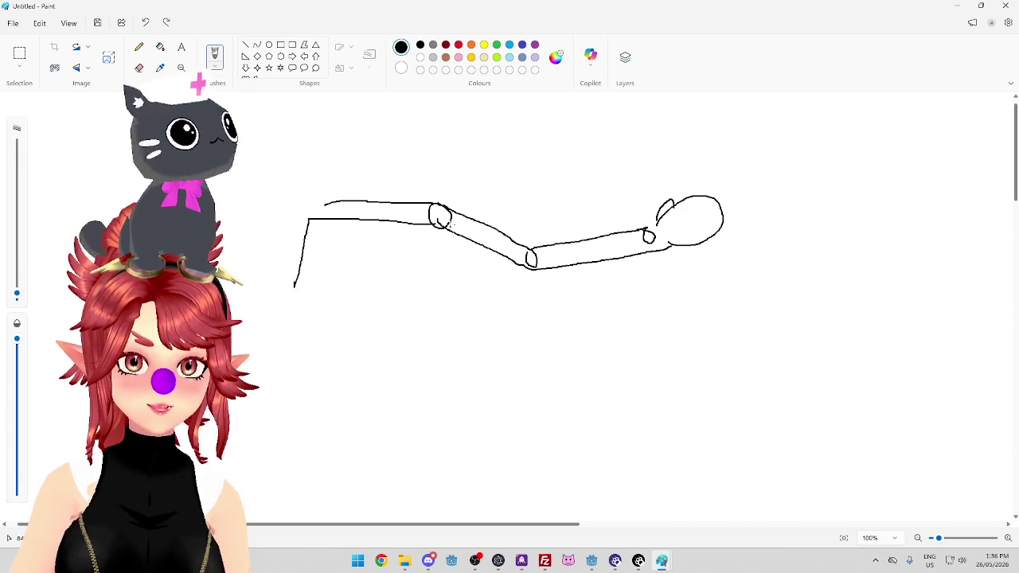
click(510, 48)
drag(426, 207, 330, 253)
mouse_move(436, 226)
mouse_down()
mouse_move(364, 257)
mouse_move(338, 355)
mouse_up()
mouse_move(330, 254)
mouse_down()
mouse_move(297, 366)
mouse_move(315, 358)
mouse_move(317, 383)
mouse_move(343, 321)
mouse_up()
drag(338, 253, 336, 251)
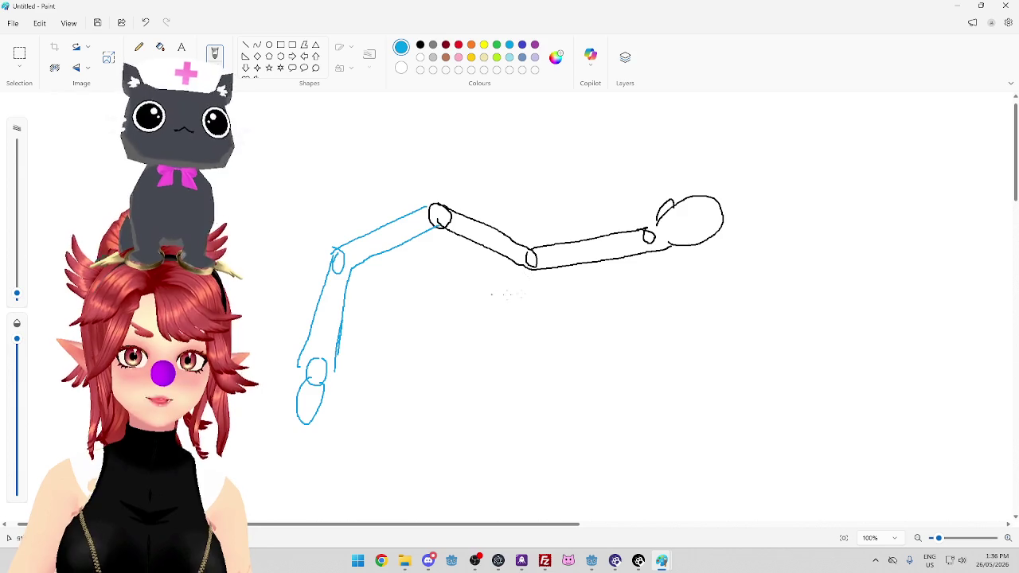
Draw red curved arrows from the hand to the blue arm and a red line above
click(458, 45)
mouse_move(678, 250)
mouse_down()
mouse_move(363, 374)
mouse_move(351, 368)
mouse_move(345, 394)
mouse_up()
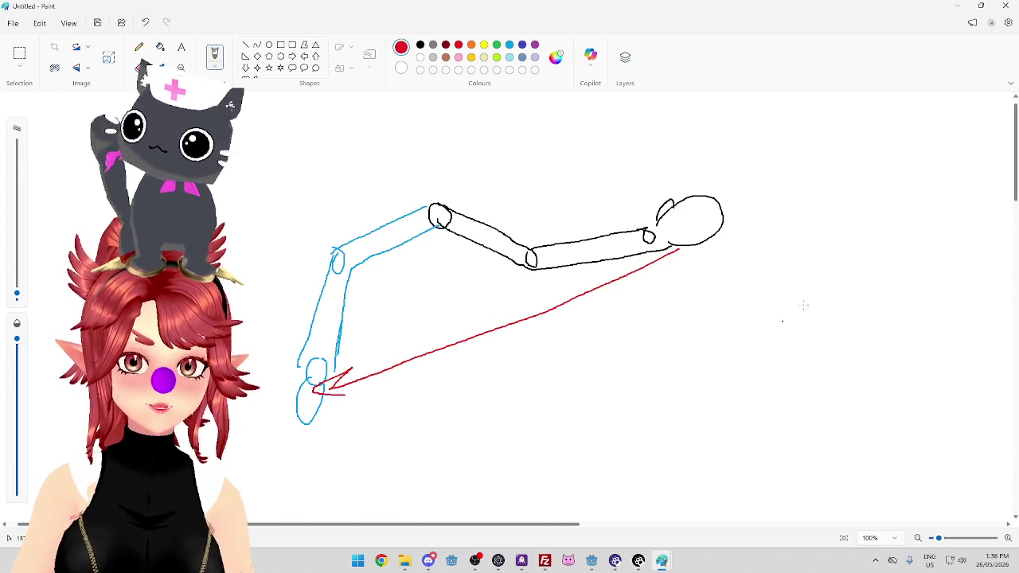
mouse_move(701, 239)
mouse_down()
mouse_move(632, 416)
mouse_move(512, 460)
mouse_up()
key(ctrl+z)
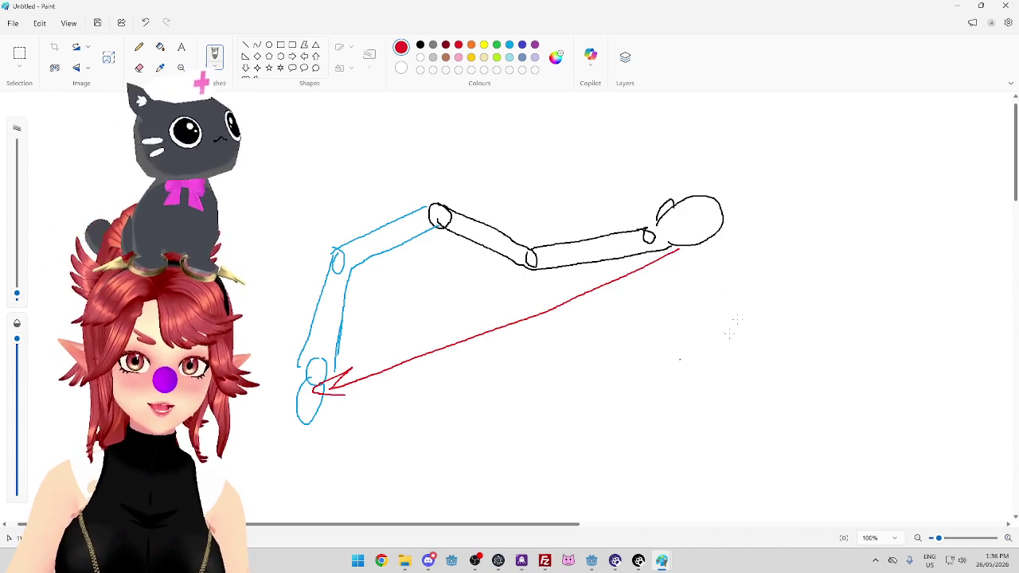
mouse_move(706, 239)
mouse_down()
mouse_move(549, 446)
mouse_move(344, 411)
mouse_move(401, 406)
mouse_up()
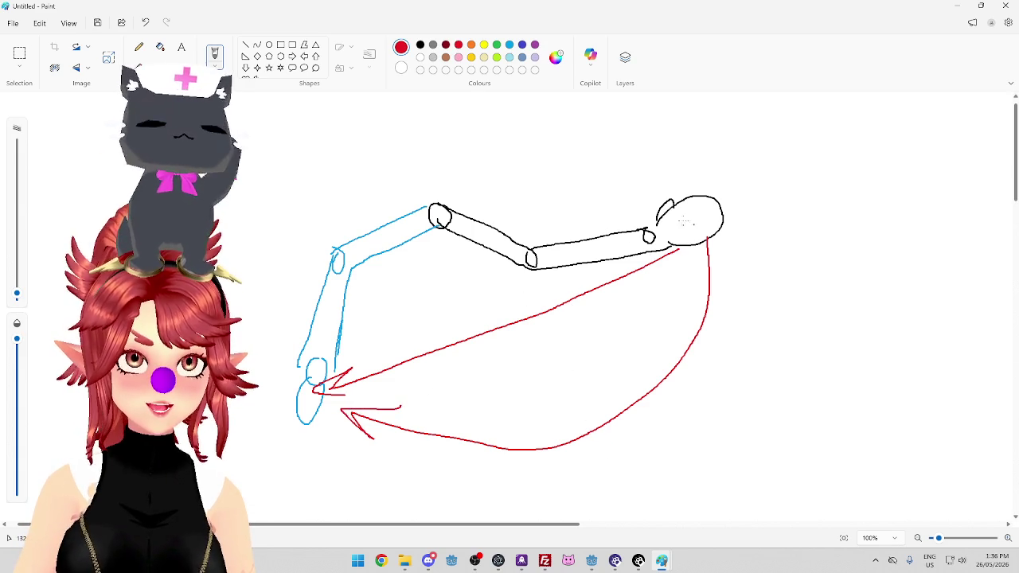
drag(526, 135, 766, 132)
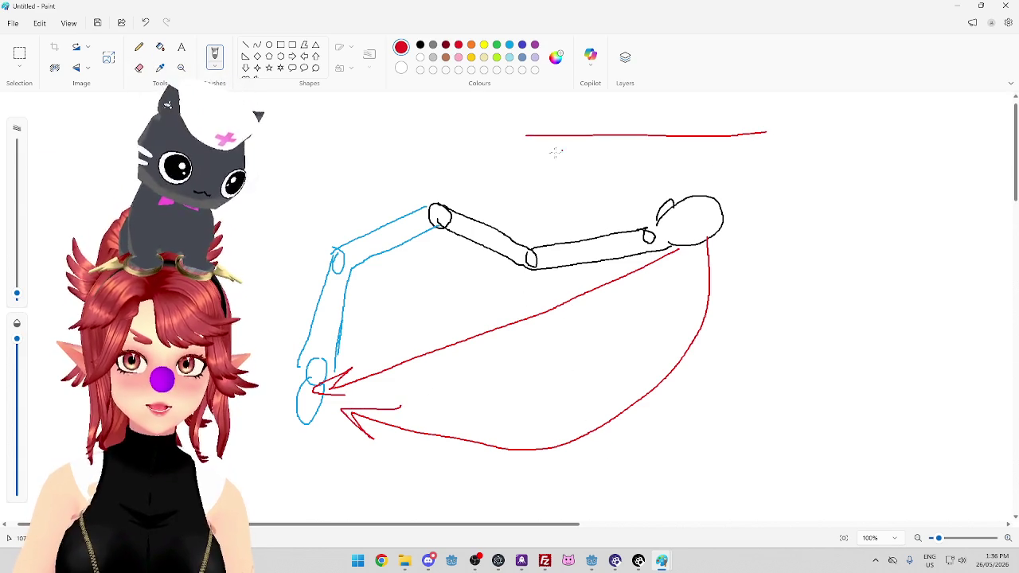
Add two more red horizontal lines and a small black diamond on them
drag(531, 149, 775, 150)
drag(520, 169, 776, 179)
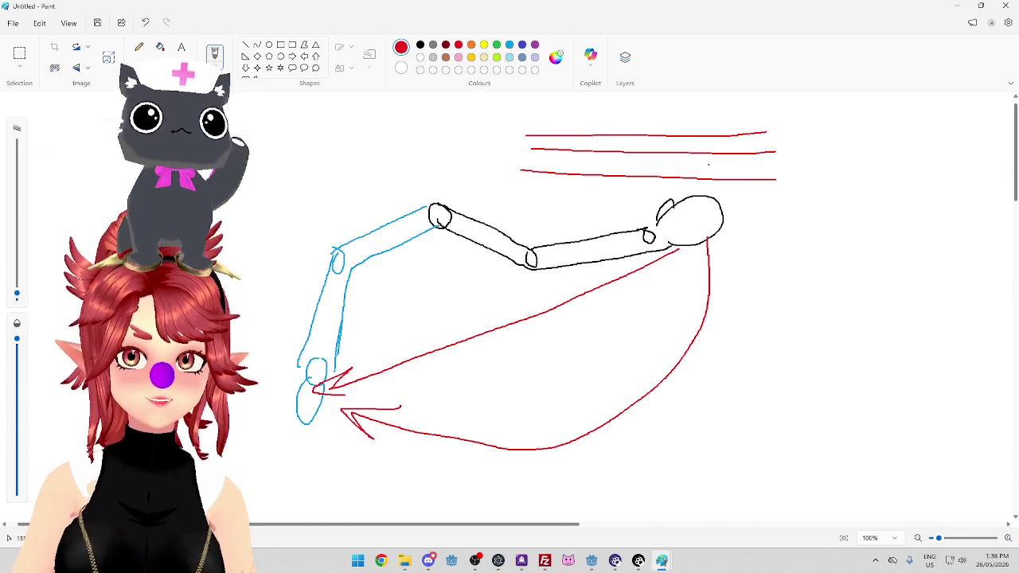
click(421, 44)
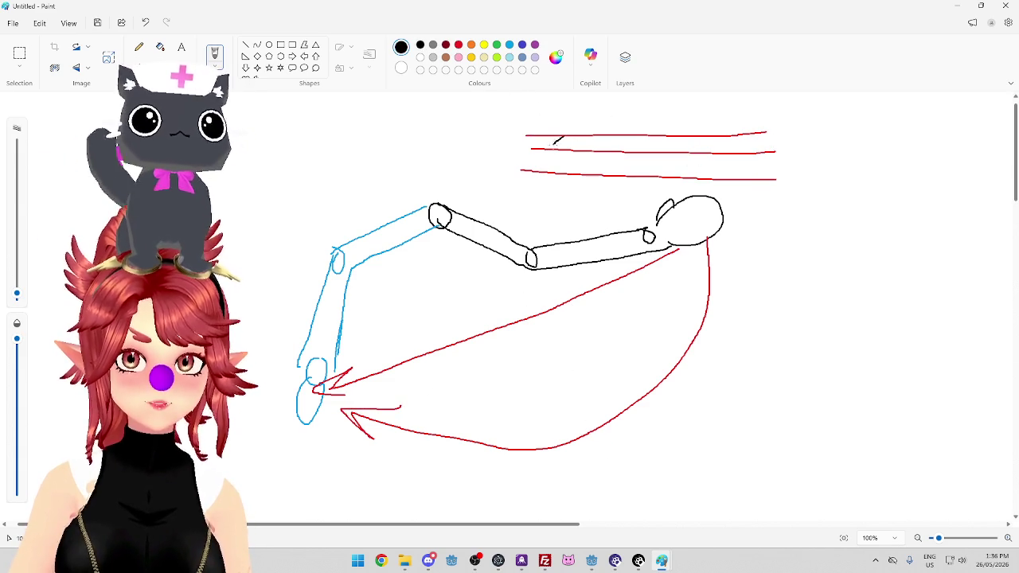
mouse_move(742, 136)
mouse_down()
mouse_move(750, 156)
mouse_move(742, 135)
mouse_up()
Try a light-blue arc over the red lines, then undo it
click(509, 46)
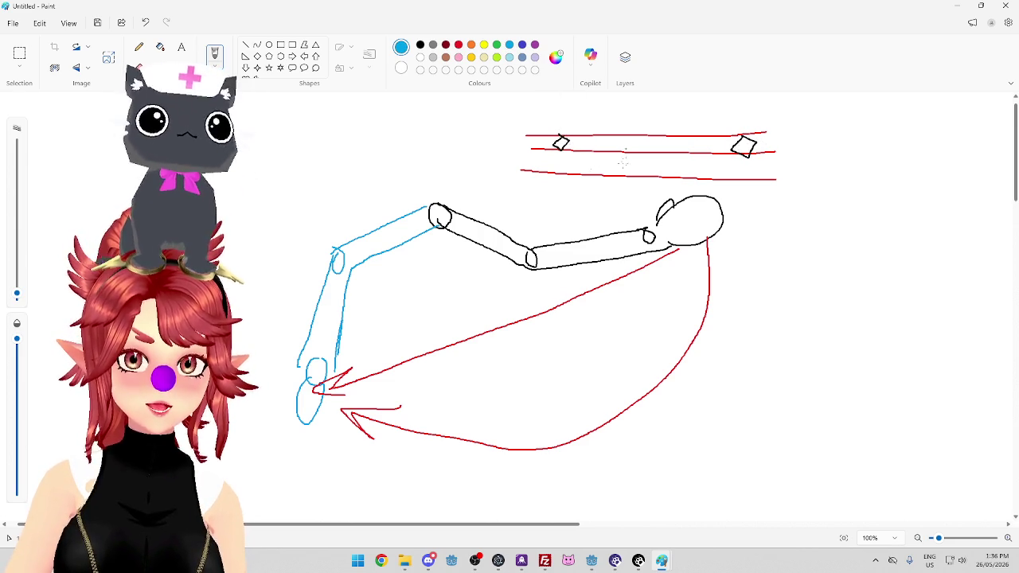
mouse_move(566, 137)
mouse_down()
mouse_move(587, 121)
mouse_move(725, 132)
mouse_move(573, 145)
mouse_move(716, 150)
mouse_up()
drag(562, 126, 736, 163)
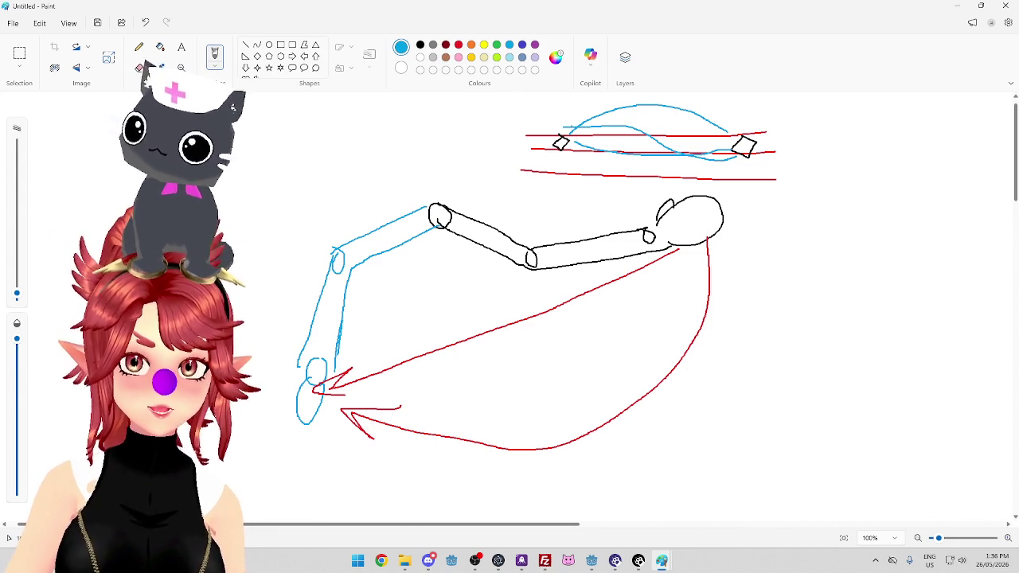
key(ctrl+z)
key(ctrl+z)
key(ctrl+z)
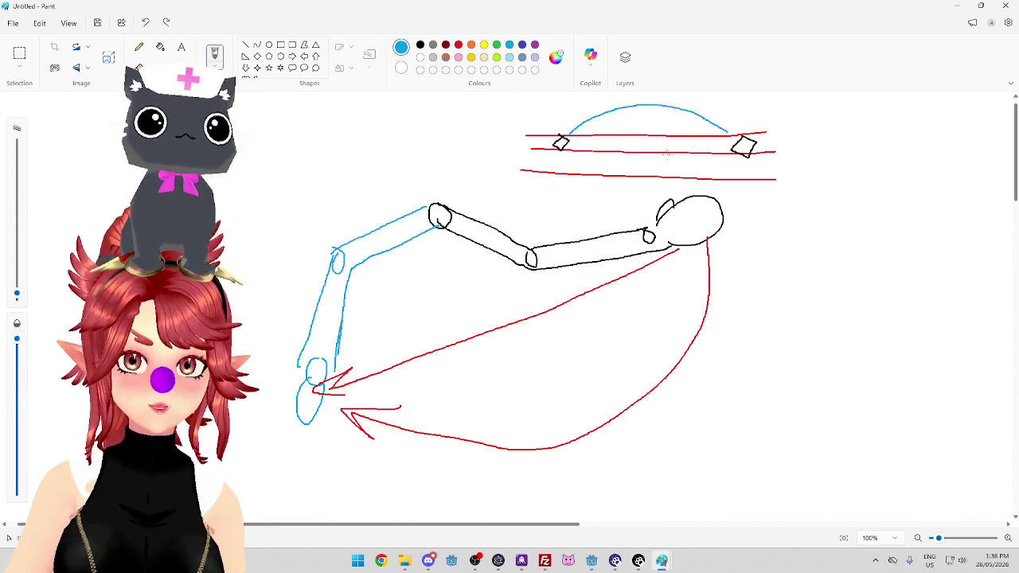
Draw a small black loop over the red lines, then erase its top with the Eraser
click(420, 45)
mouse_move(576, 118)
mouse_down()
mouse_move(587, 128)
mouse_move(618, 114)
mouse_move(597, 143)
mouse_move(684, 140)
mouse_up()
key(ctrl+z)
key(ctrl+z)
key(ctrl+z)
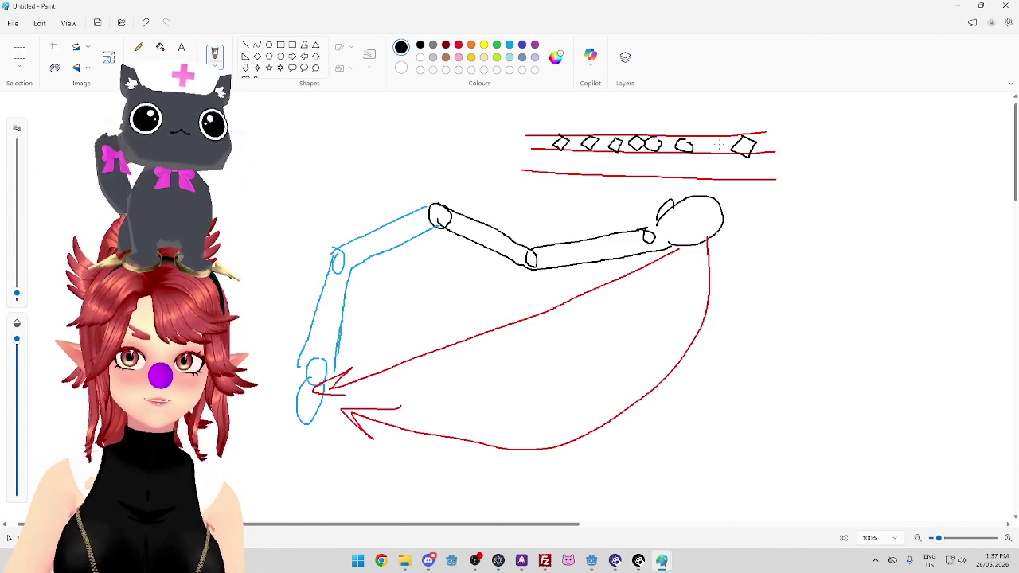
key(ctrl+z)
key(ctrl+z)
key(ctrl+z)
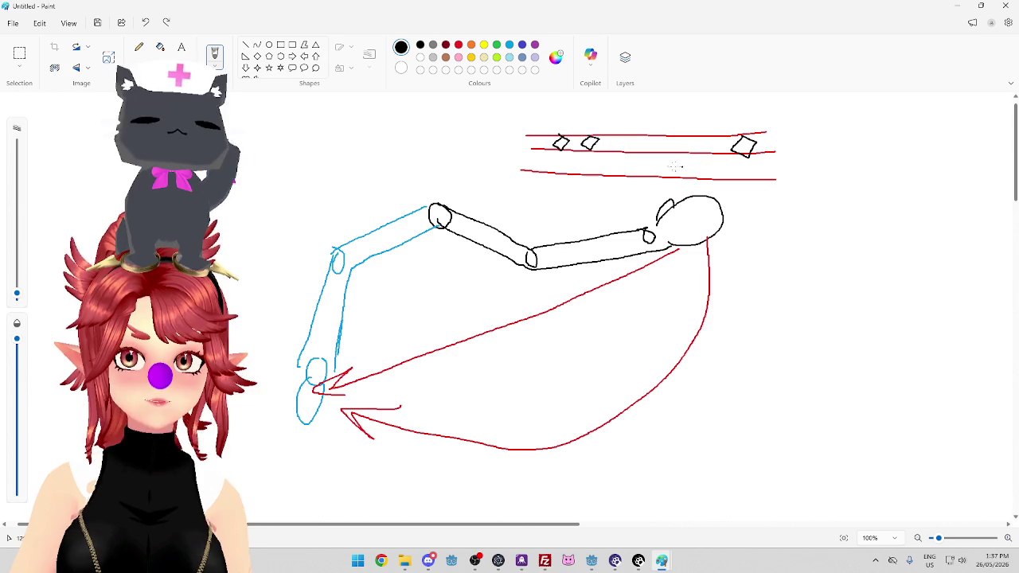
key(ctrl+z)
mouse_move(576, 126)
mouse_down()
mouse_move(662, 116)
mouse_move(712, 128)
mouse_move(728, 145)
mouse_move(720, 148)
mouse_up()
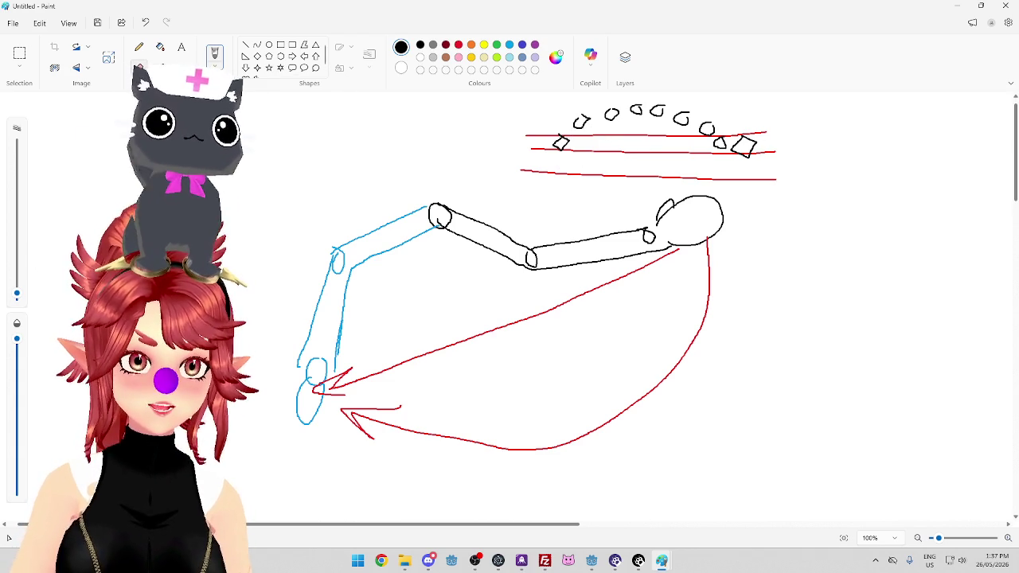
click(138, 67)
mouse_move(585, 109)
mouse_down()
mouse_move(576, 125)
mouse_move(616, 109)
mouse_move(660, 109)
mouse_move(721, 147)
mouse_up()
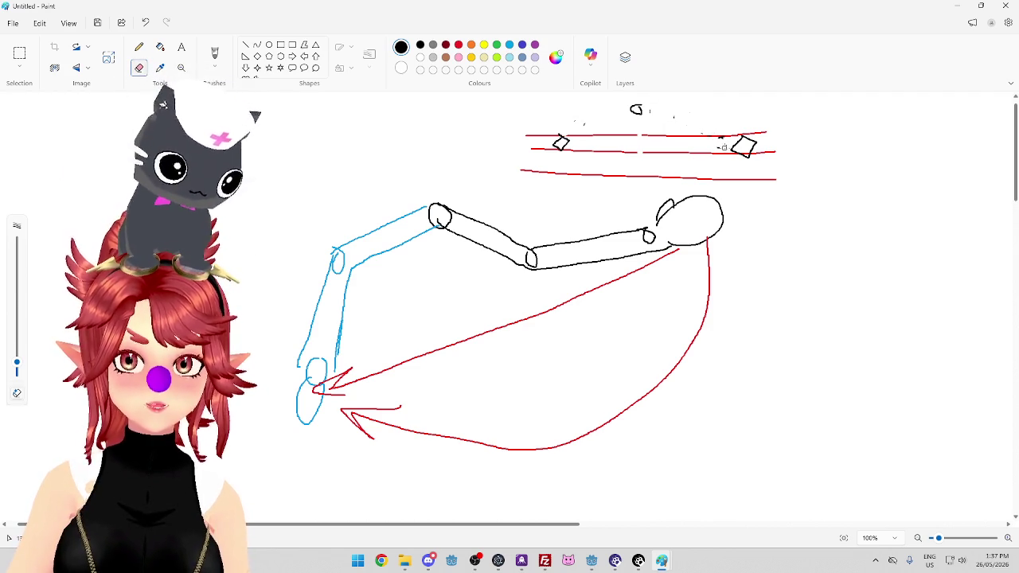
Draw a light-blue Pencil arc between the two diamonds, then close Paint
click(509, 46)
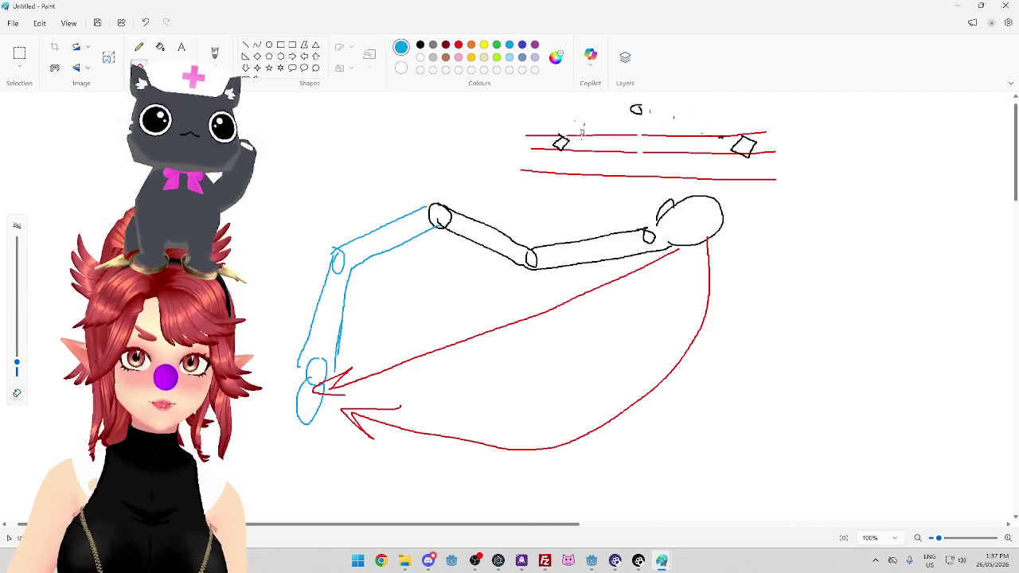
click(139, 46)
mouse_move(567, 146)
mouse_down()
mouse_move(683, 99)
mouse_move(746, 129)
mouse_up()
key(ctrl+z)
mouse_move(556, 133)
mouse_down()
mouse_move(637, 106)
mouse_move(732, 131)
mouse_up()
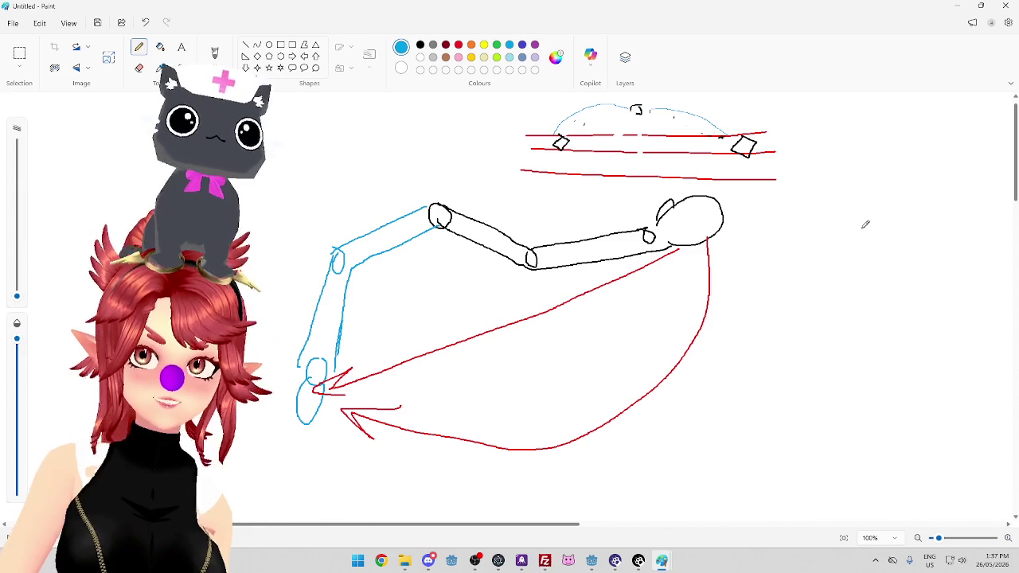
click(1004, 6)
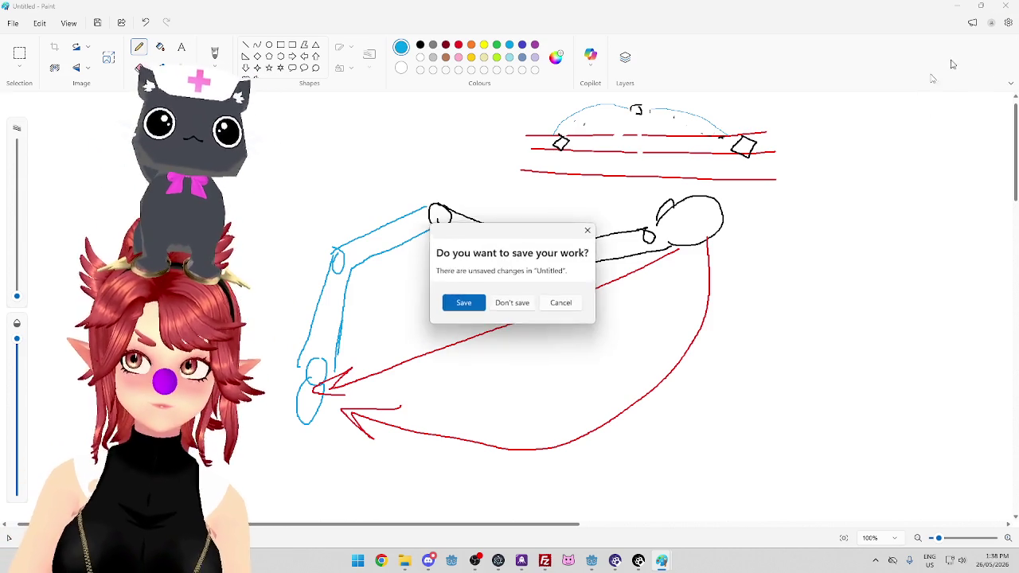
Discard the Paint sketch and review lines 8–11 of button_handler.gd's exit_game function
click(517, 302)
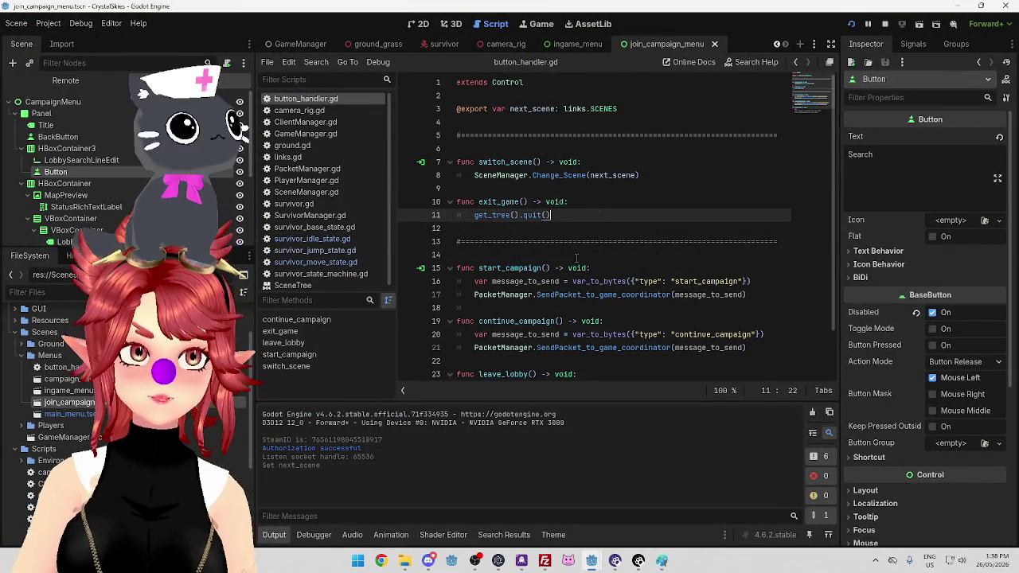
scroll(612, 231, down, 2)
click(587, 148)
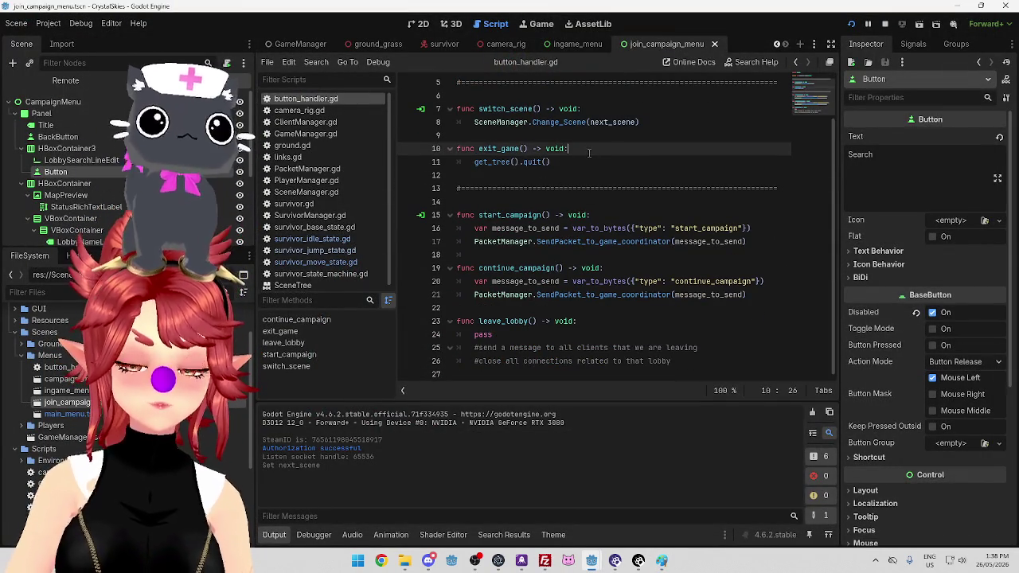
click(585, 136)
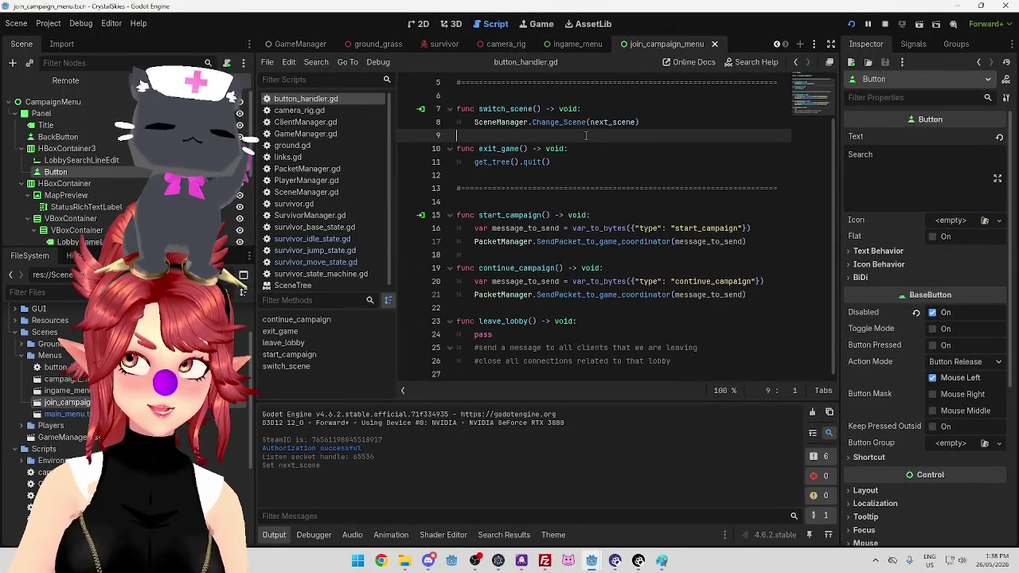
click(666, 121)
click(651, 136)
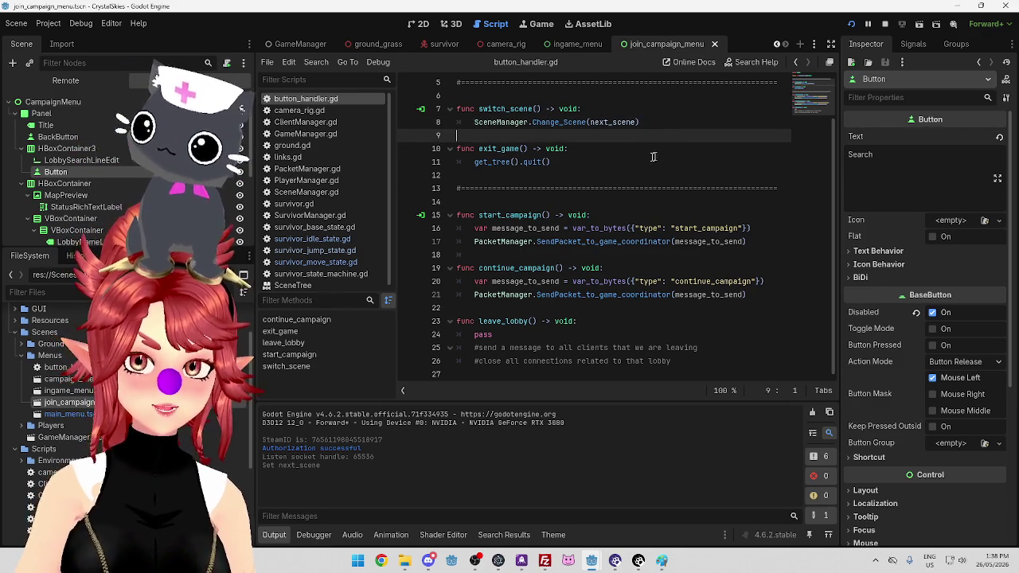
click(632, 165)
scroll(573, 225, up, 2)
scroll(573, 224, down, 2)
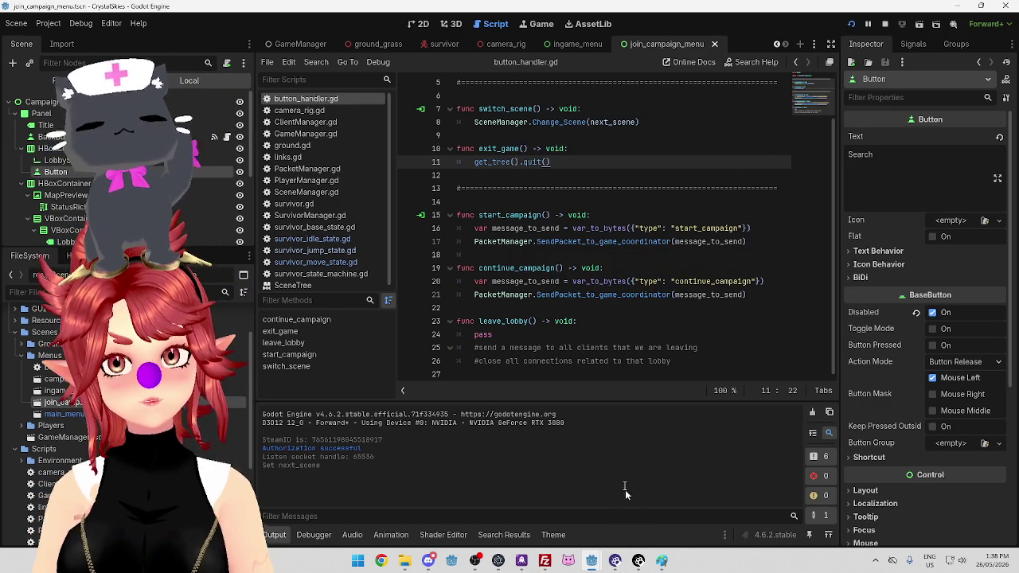
Bring the CrystalSkies (DEBUG) game window forward and close it to stop debugging
mouse_move(591, 560)
click(695, 507)
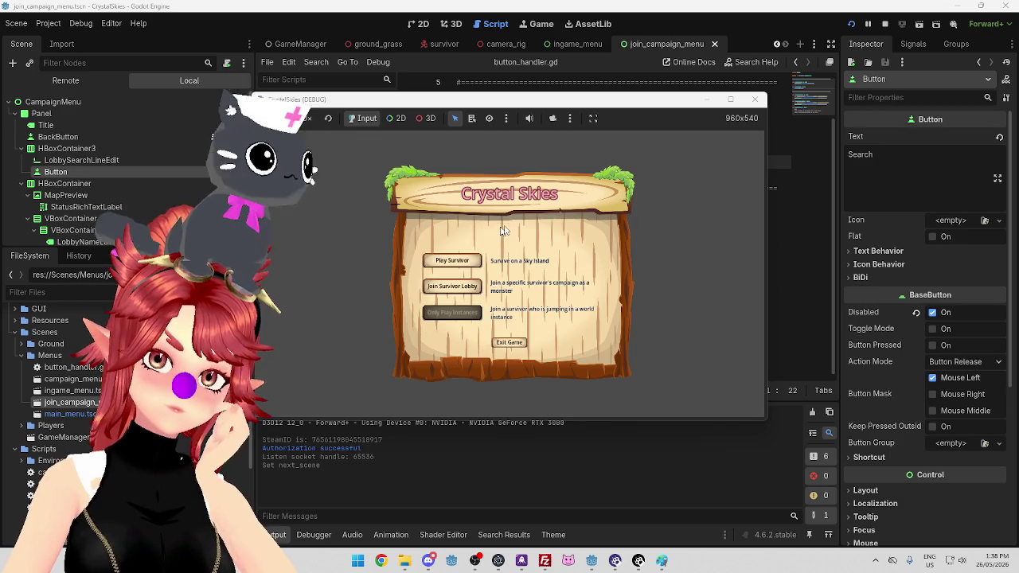
click(509, 342)
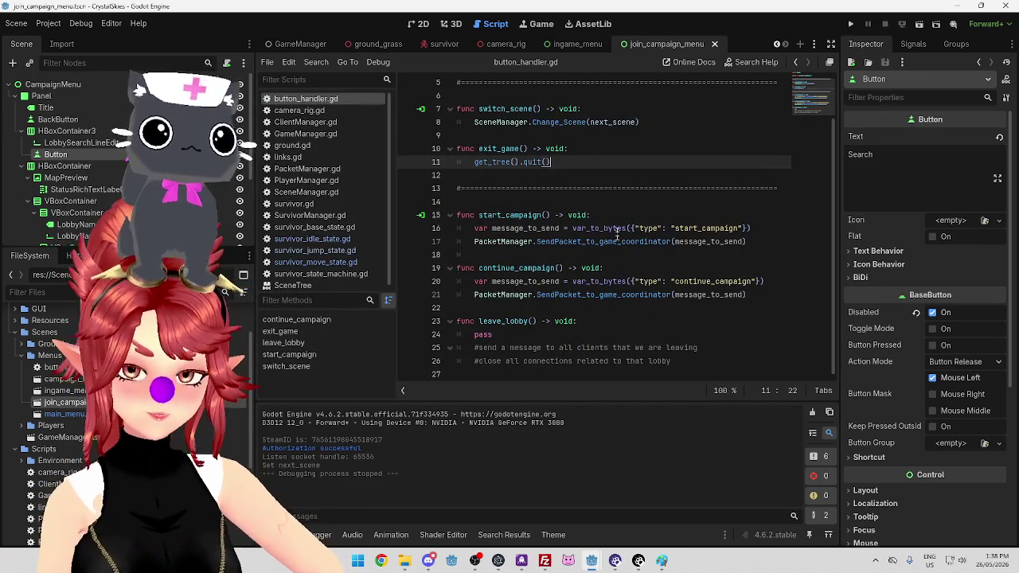
mouse_move(618, 228)
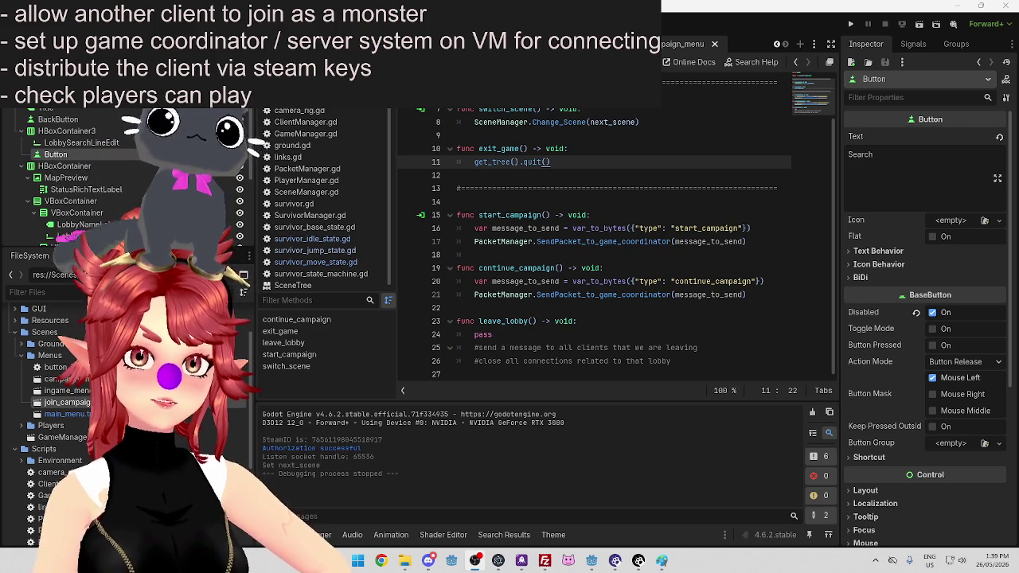
Add '- upload distribution package' to the to-do list and open Windows search
key(Return)
text(- uploa)
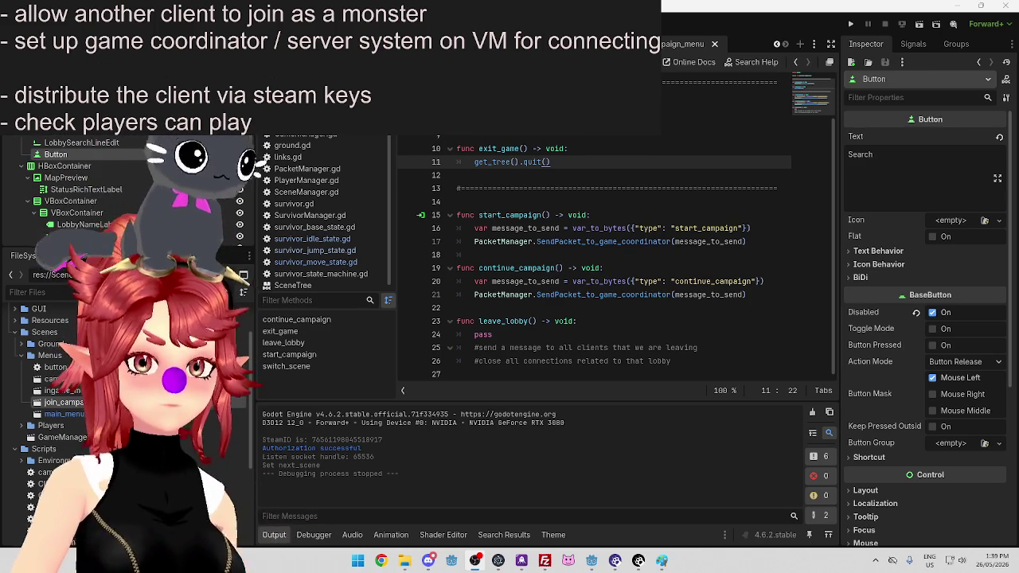
text(d)
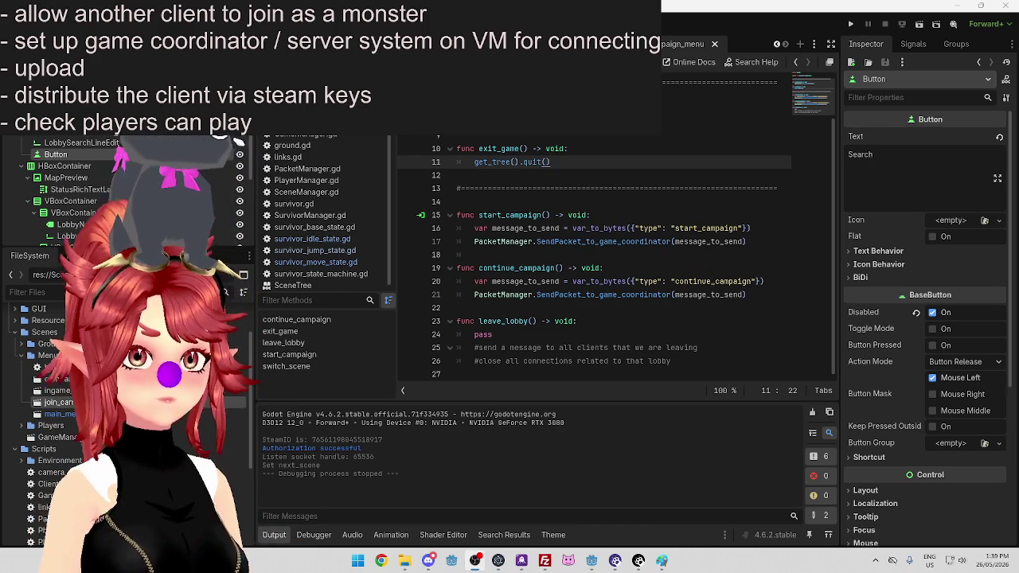
text( distribution package)
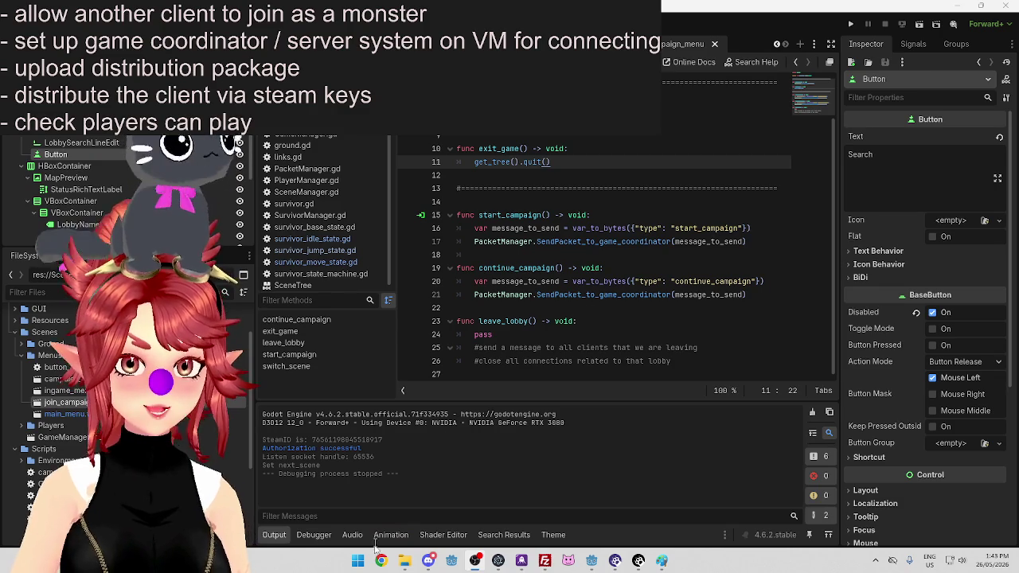
click(358, 560)
Launch GitHub Desktop and commit the checked changes with a summary
text(git)
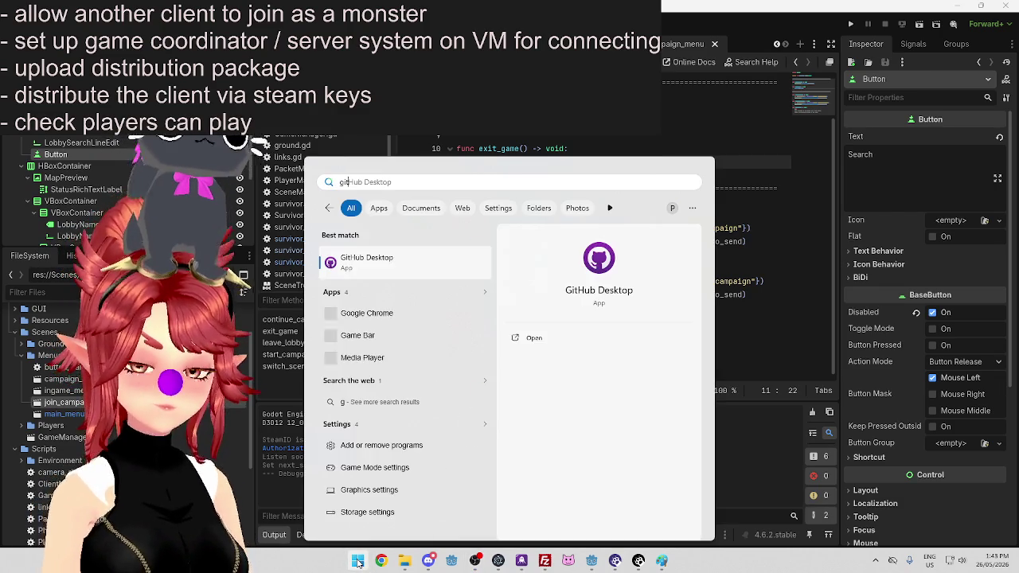
key(Return)
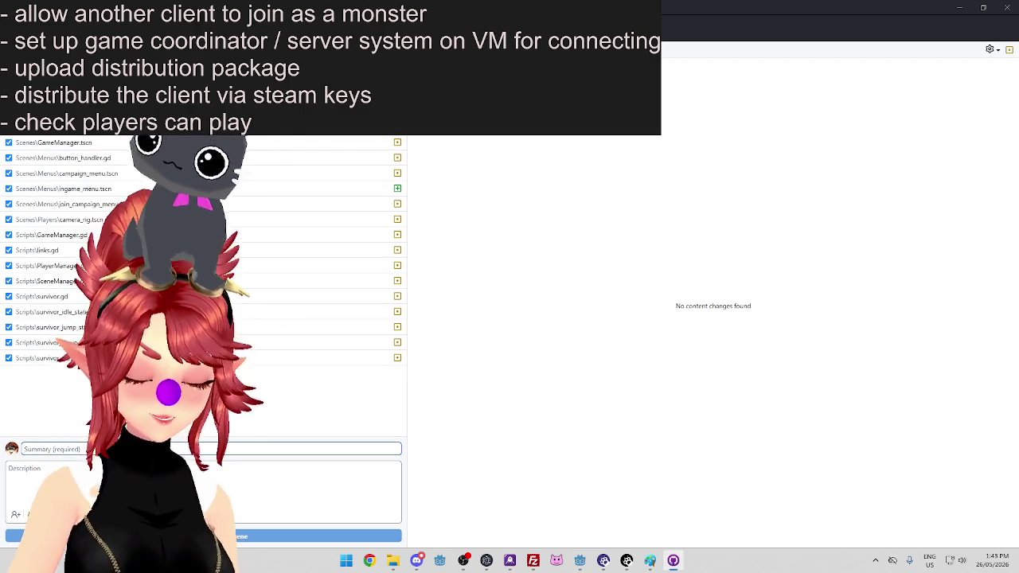
text(Replicate pl)
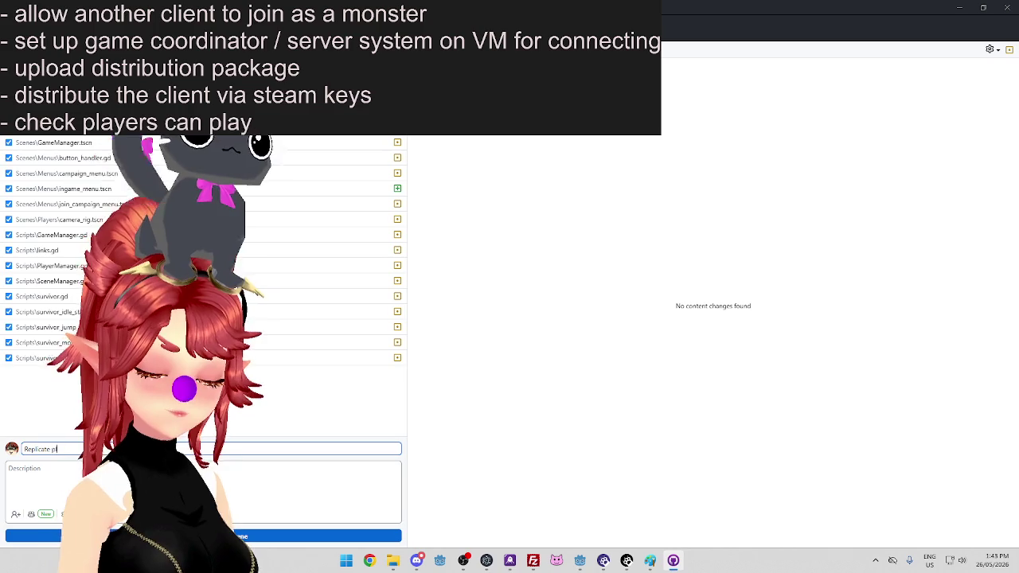
key(BackSpace)
key(BackSpace)
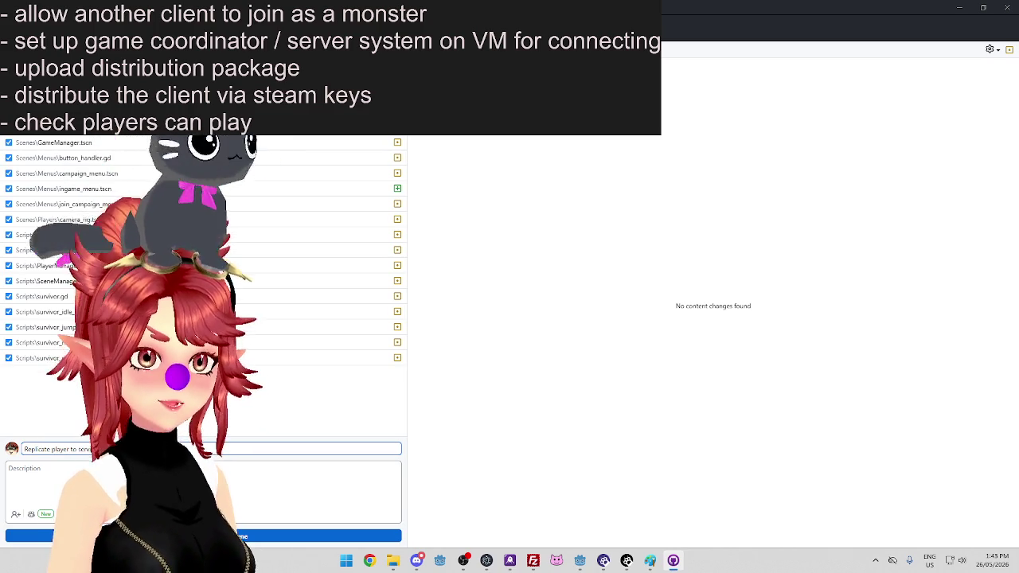
key(ctrl+Return)
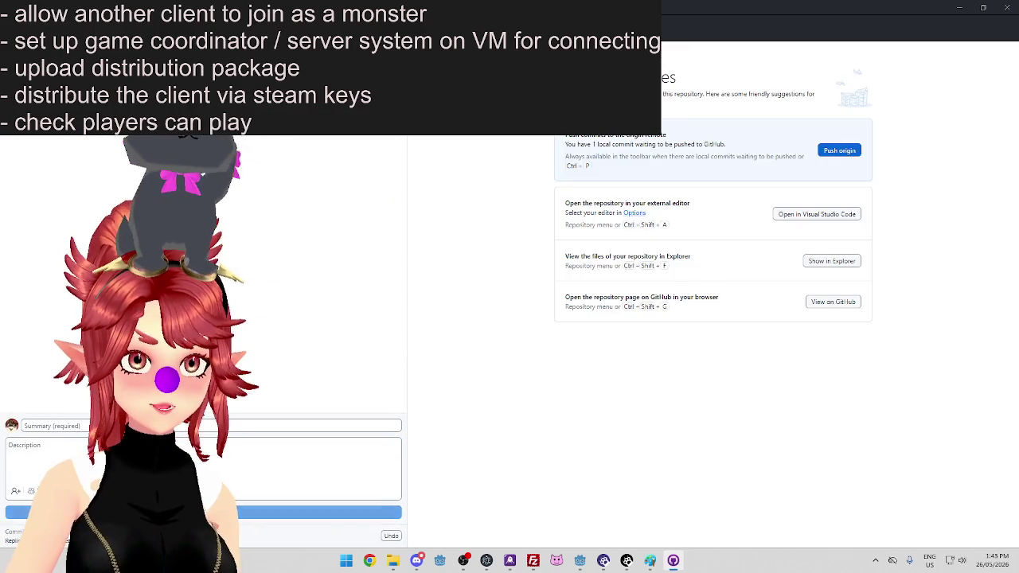
Switch to another Crystal Skies repository and commit its changes too
click(76, 59)
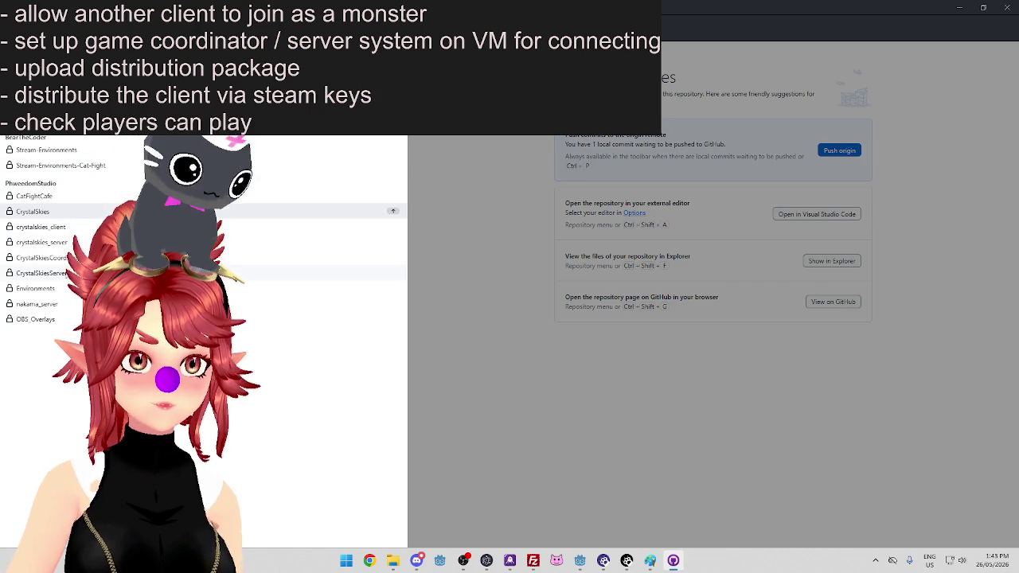
click(67, 274)
text(replicate player to serv)
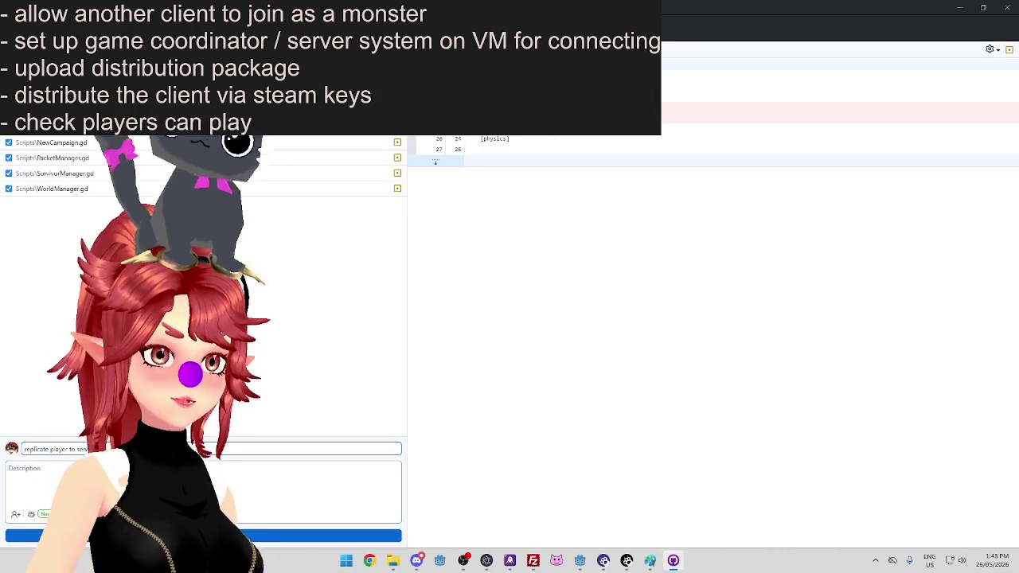
key(ctrl+Return)
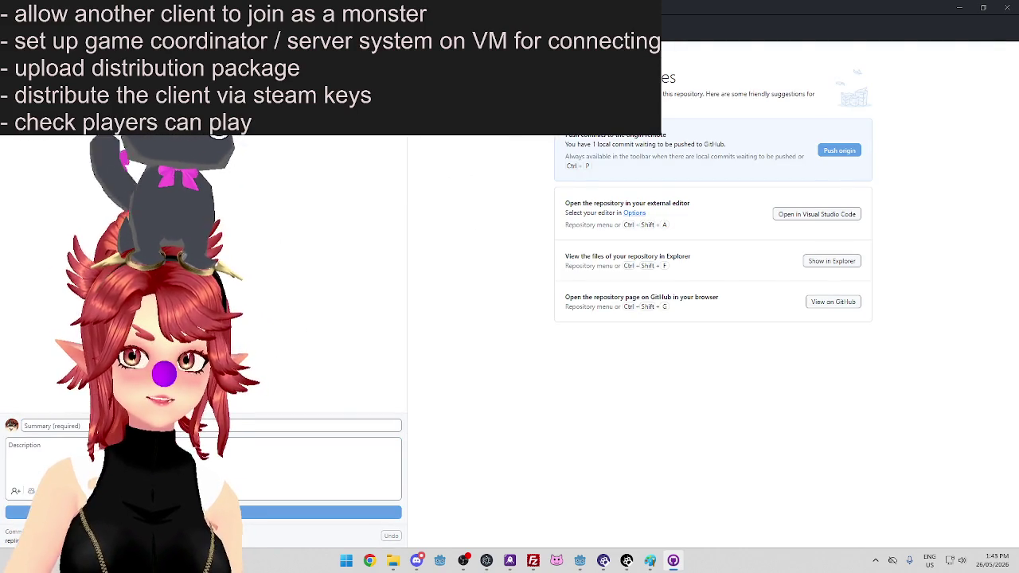
Push the local commit to origin and bring the Godot editor back to the front
key(ctrl+t)
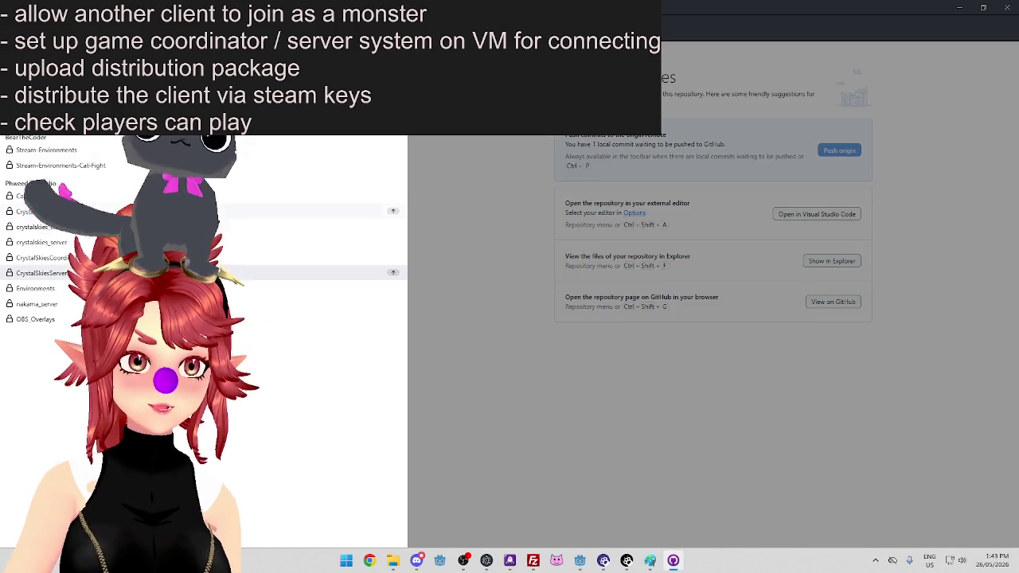
key(Escape)
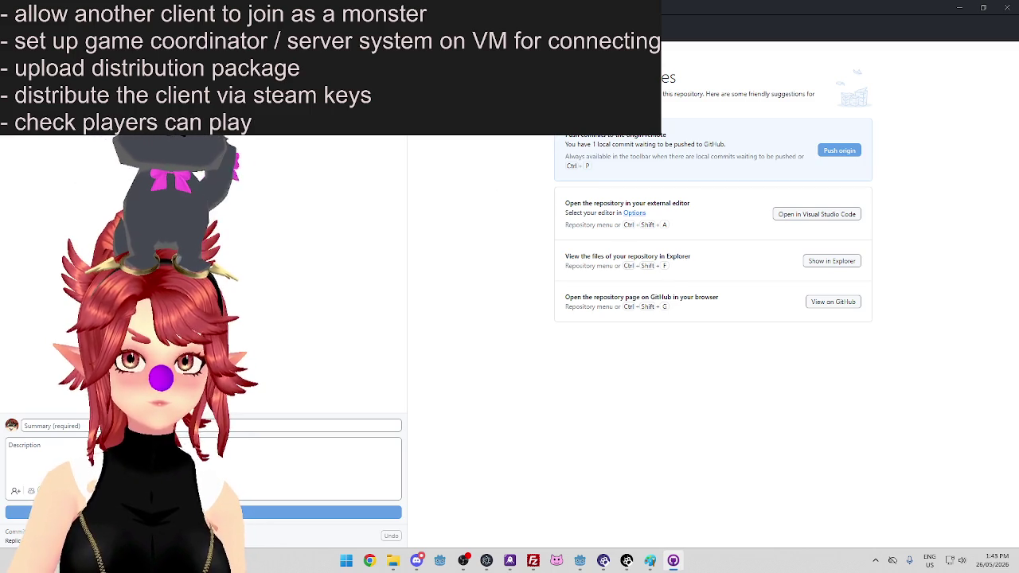
key(ctrl+b)
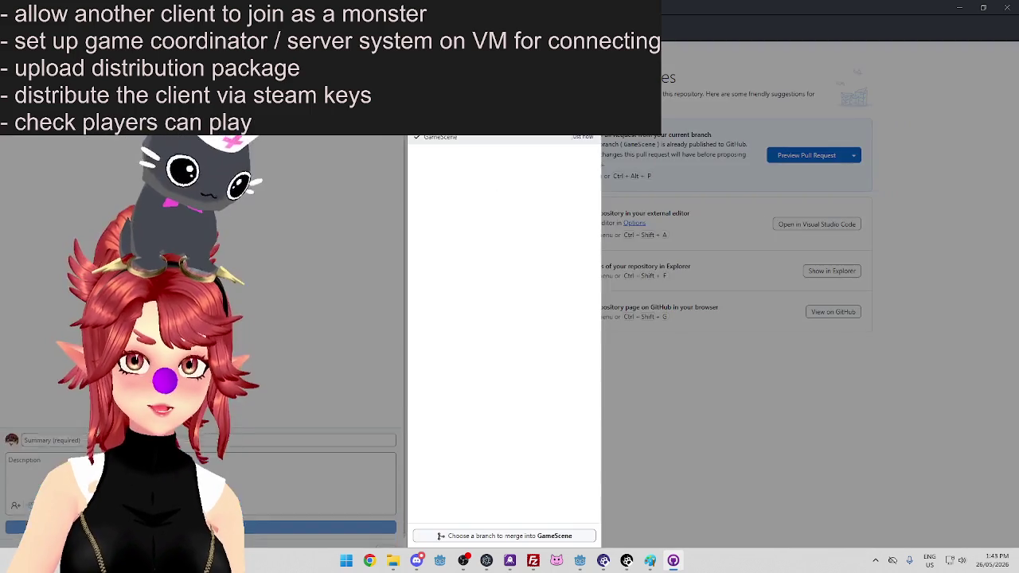
click(959, 10)
double_click(959, 10)
click(959, 10)
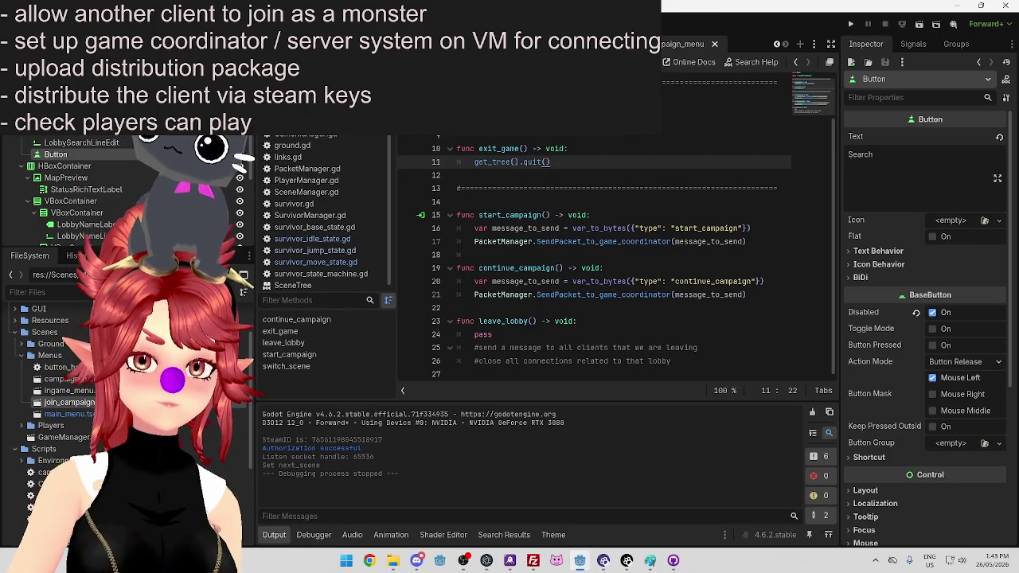
Switch to the 3D world scene and select its GroundContainer node
click(64, 165)
click(81, 143)
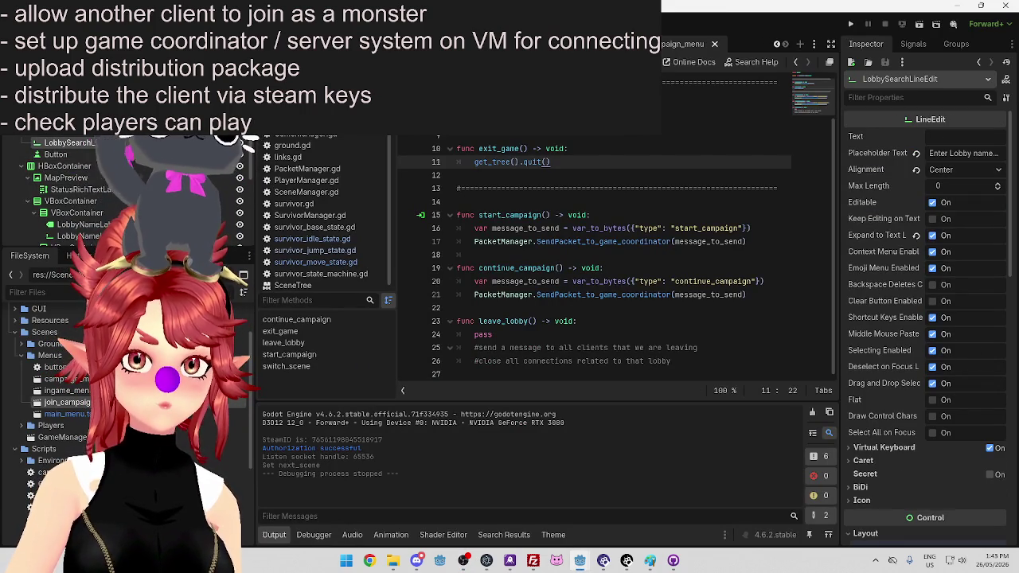
key(ctrl+Tab)
click(52, 134)
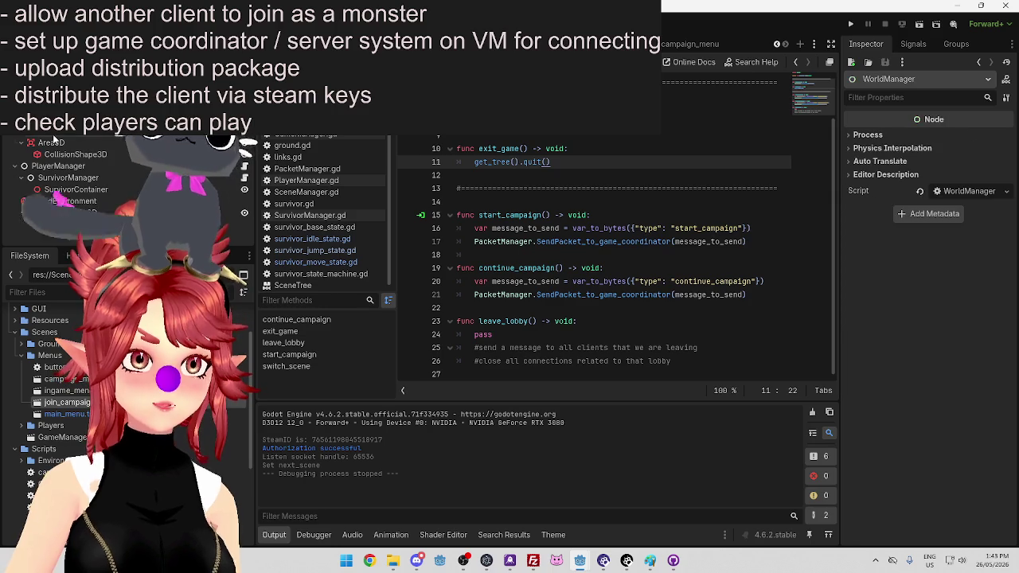
click(53, 132)
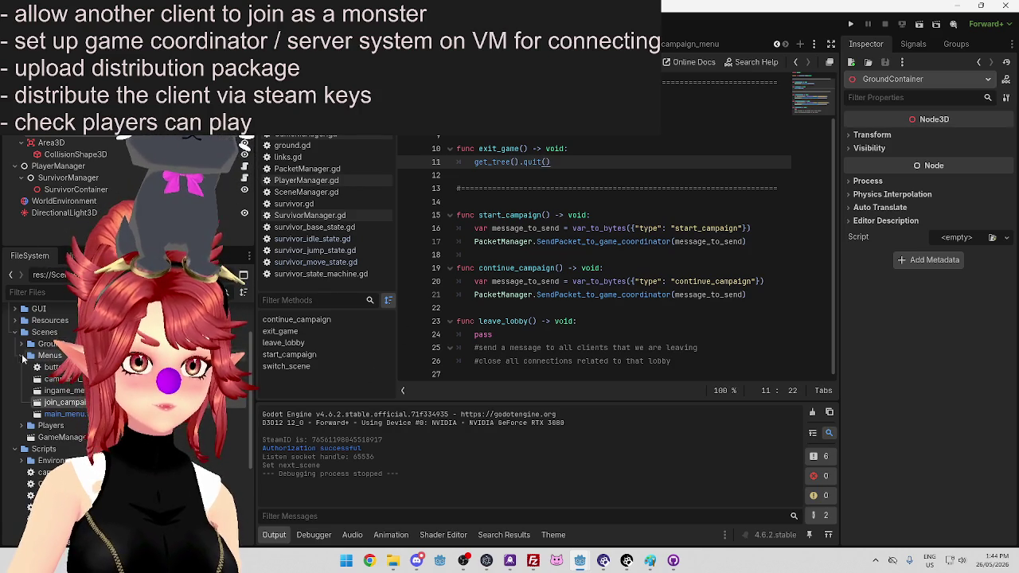
Expand the Environment scripts folder and open ground.gd in the script editor
click(19, 355)
click(21, 402)
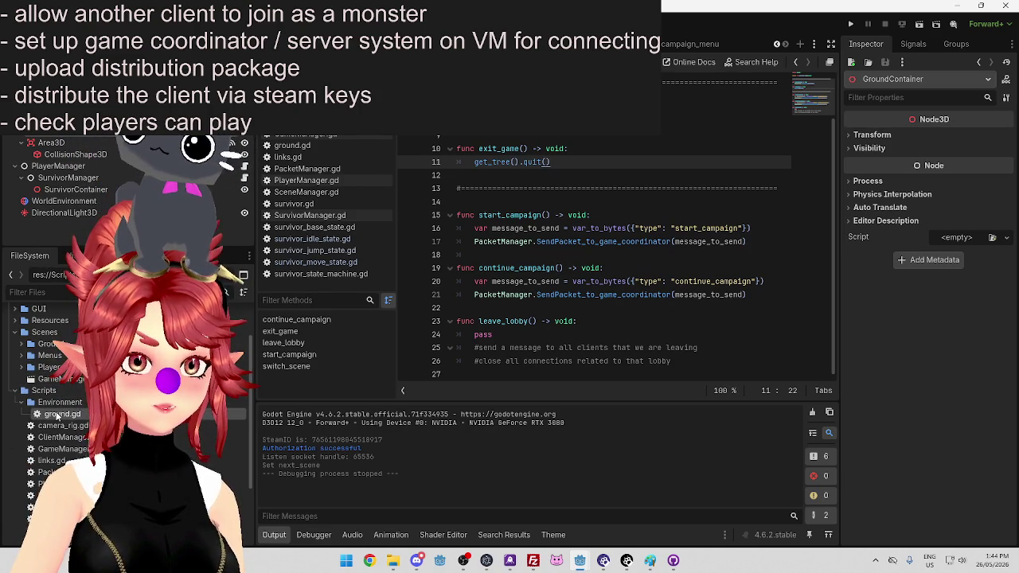
double_click(52, 417)
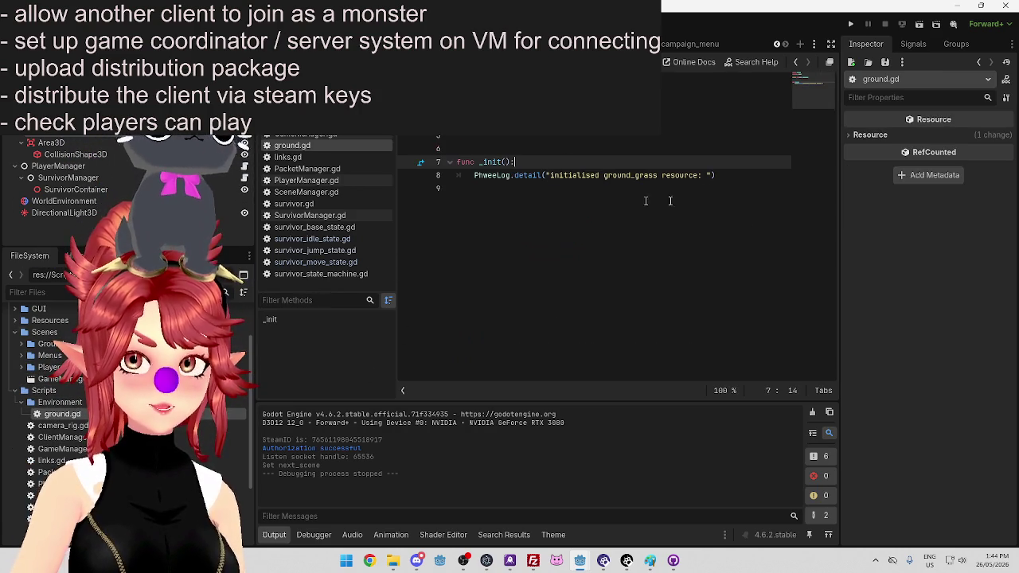
Collapse the Ground scenes folder and expand the Environment assets folder in FileSystem
scroll(33, 400, up, 2)
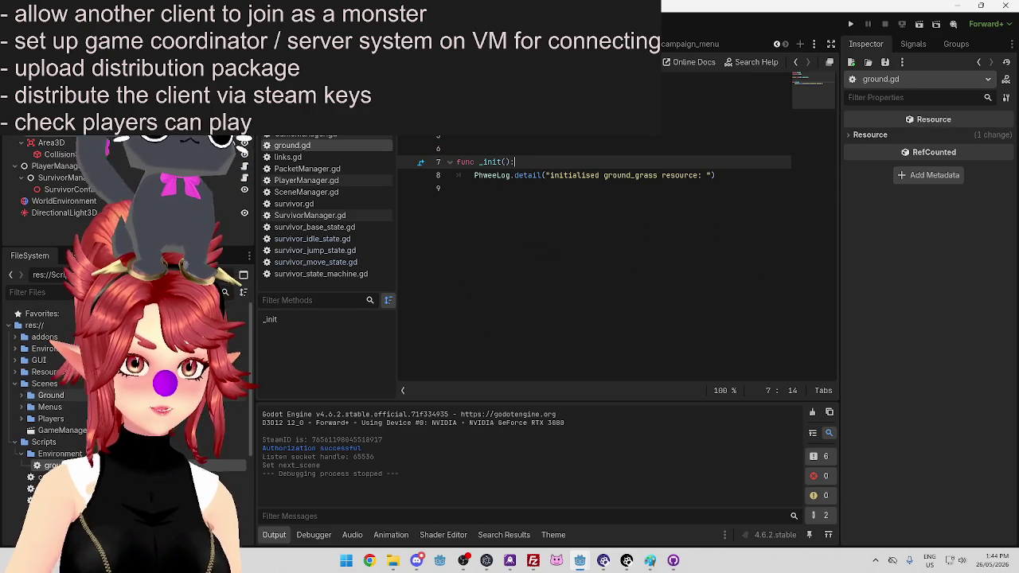
scroll(31, 386, down, 3)
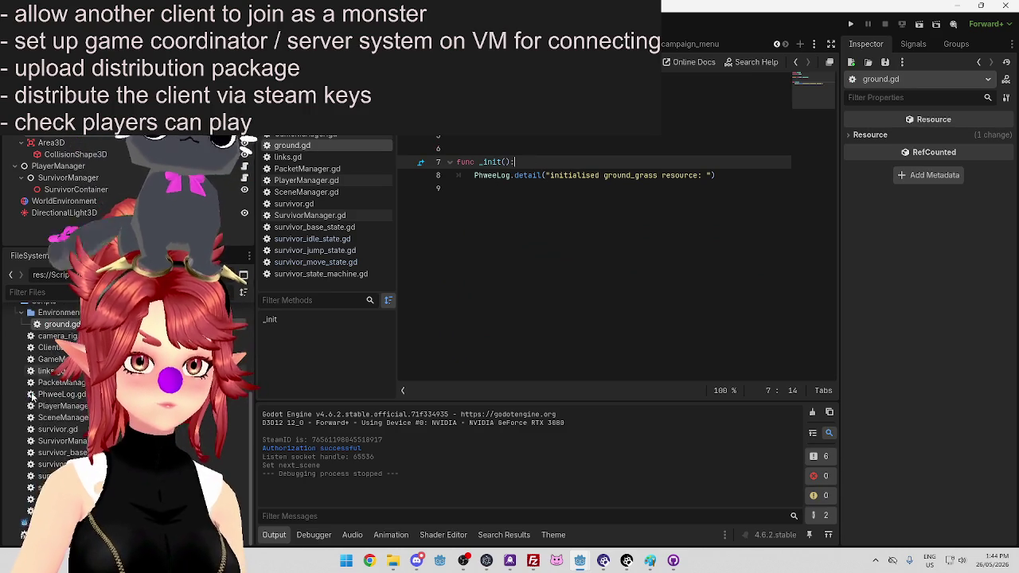
scroll(47, 434, up, 3)
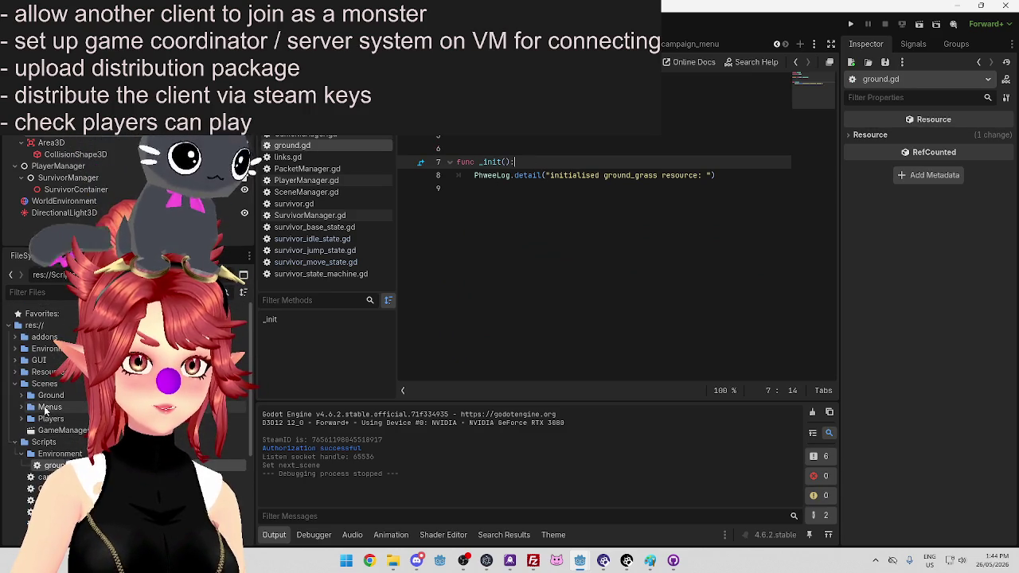
click(23, 396)
click(23, 397)
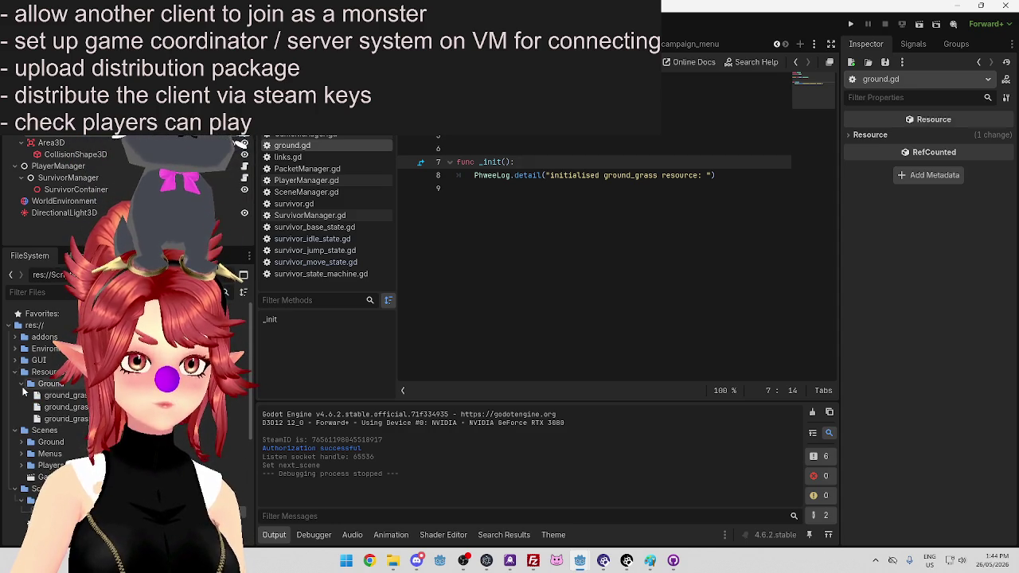
click(15, 349)
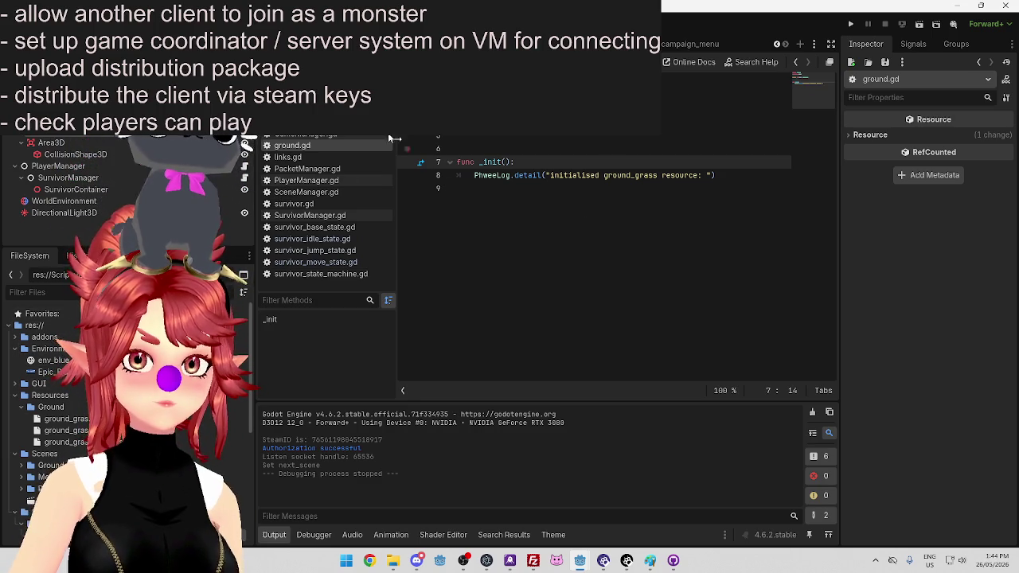
Open the world-building game scene script and scroll through its _ready and _unhandled_input code
click(311, 138)
scroll(570, 208, down, 5)
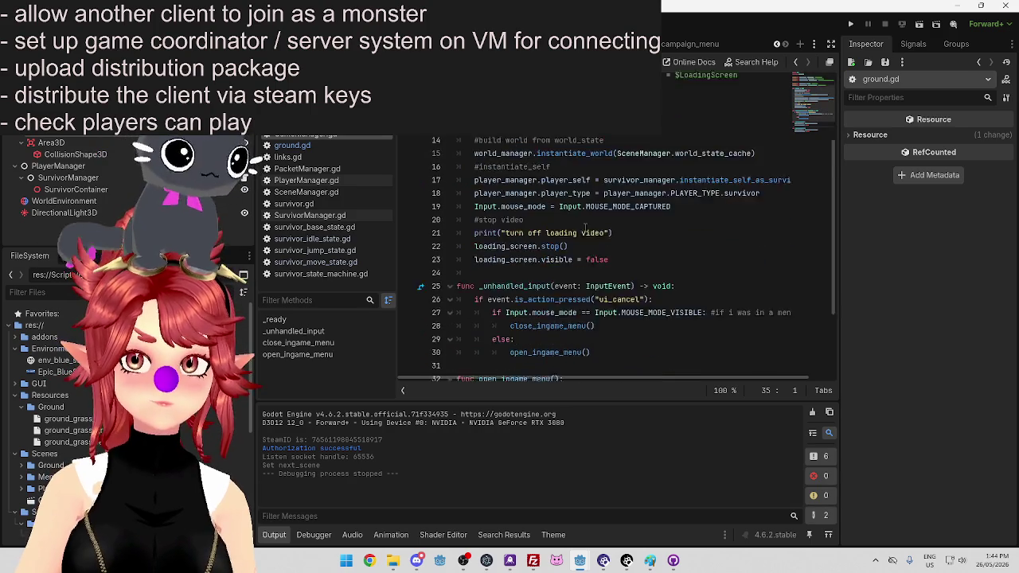
scroll(581, 208, up, 3)
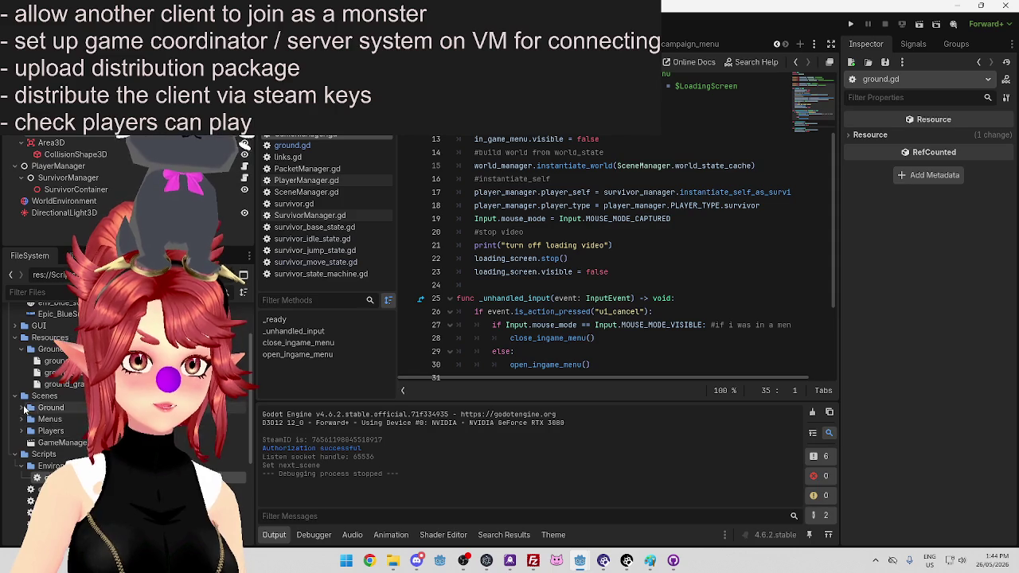
scroll(58, 451, down, 1)
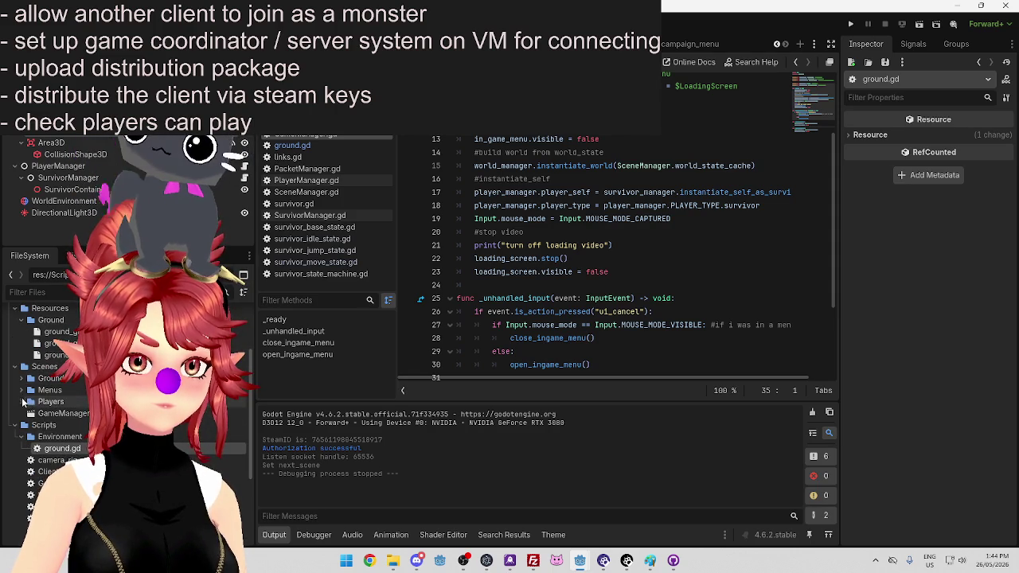
Browse the Menus and Players folders, then open Project Settings with Alt+P
click(24, 390)
click(21, 390)
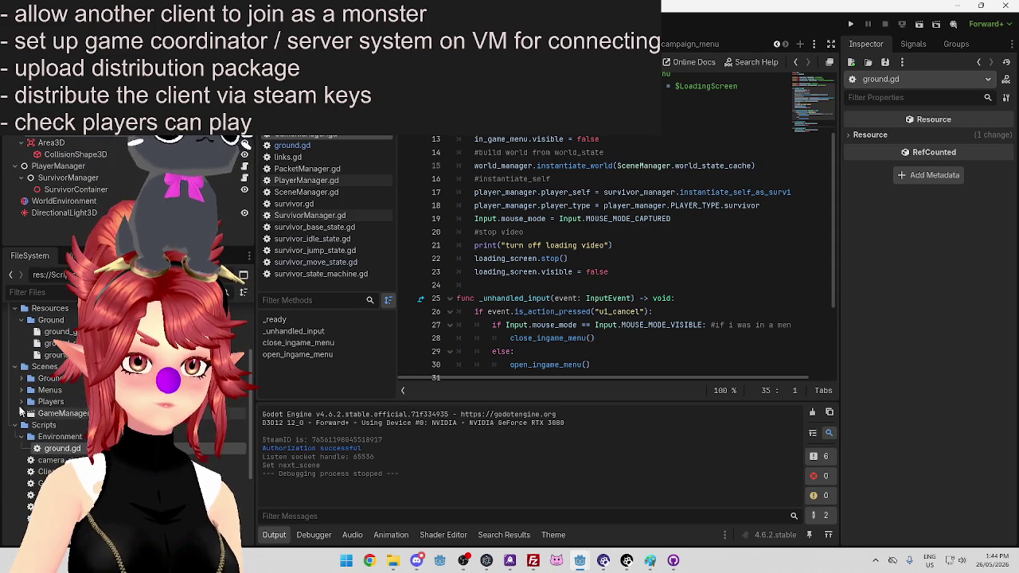
click(20, 402)
click(21, 403)
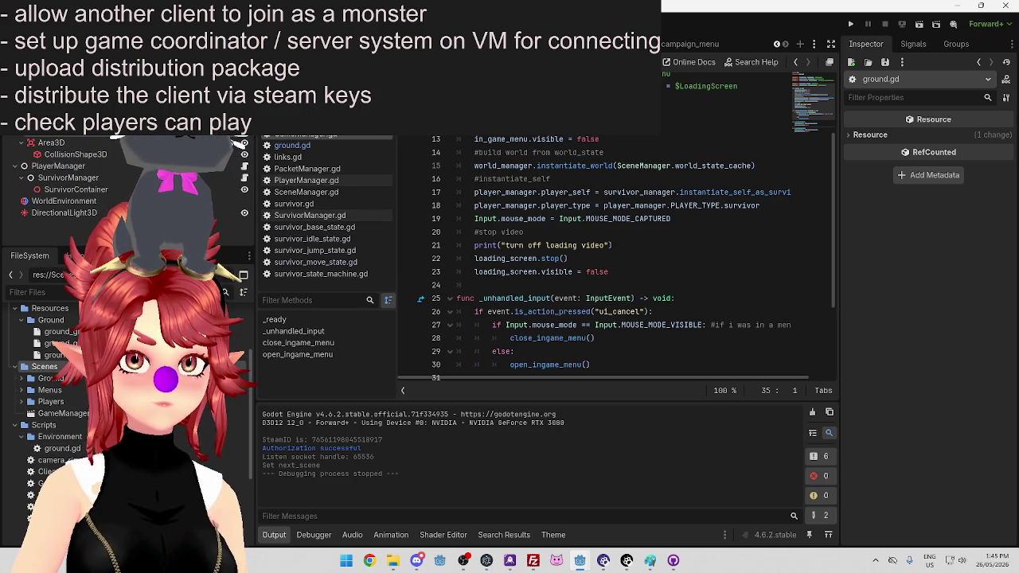
key(alt+p)
Check the autoloaded global scripts in Project Settings, then skim the Steam-connection script
click(464, 94)
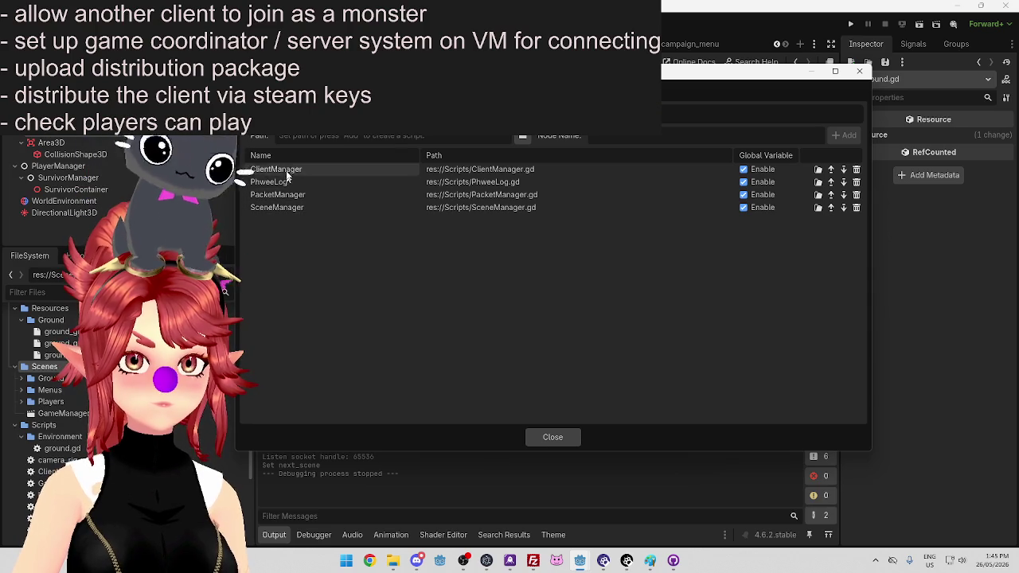
click(860, 71)
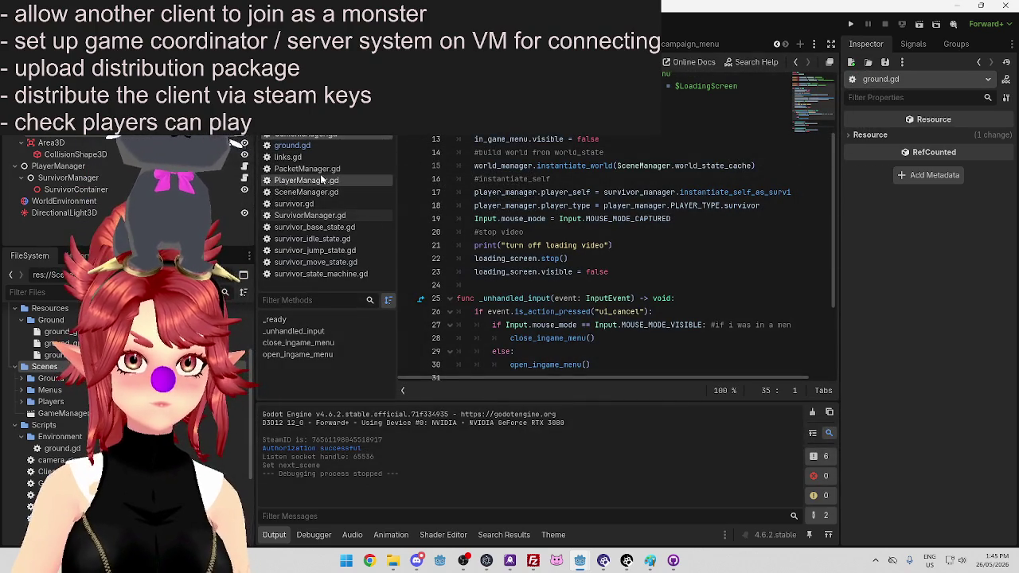
click(322, 140)
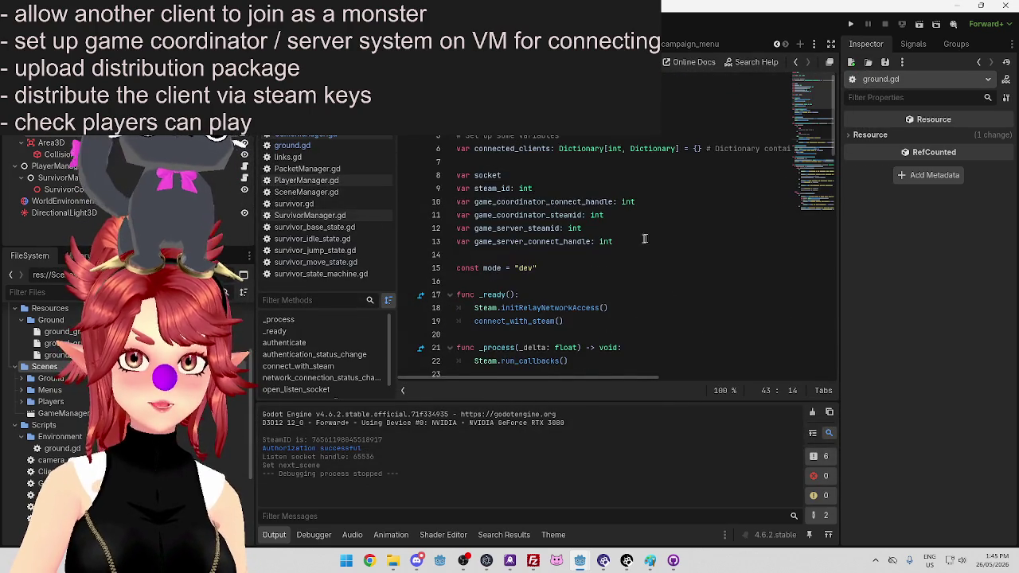
scroll(612, 247, down, 10)
scroll(612, 247, down, 12)
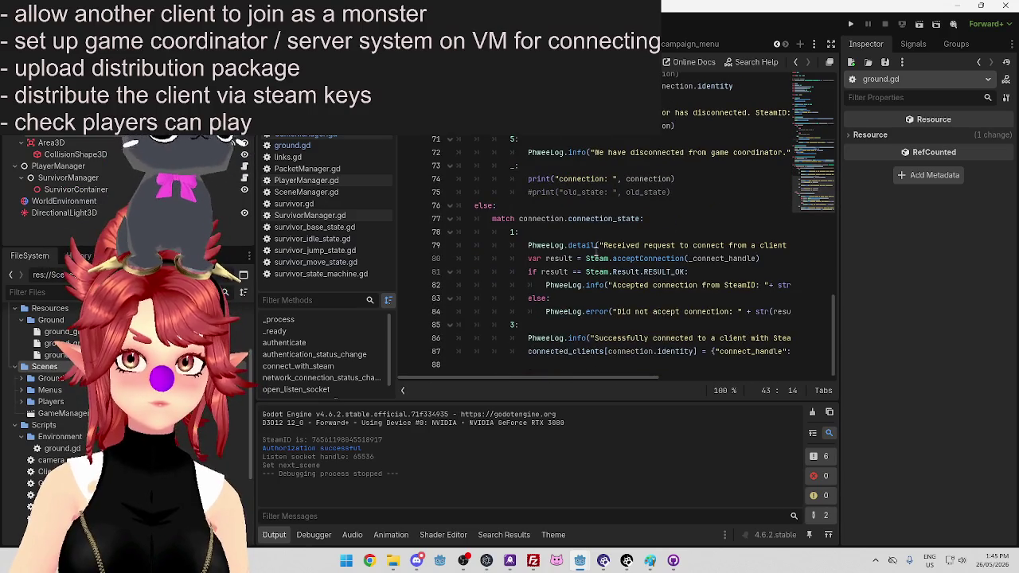
scroll(641, 249, up, 4)
scroll(642, 248, up, 4)
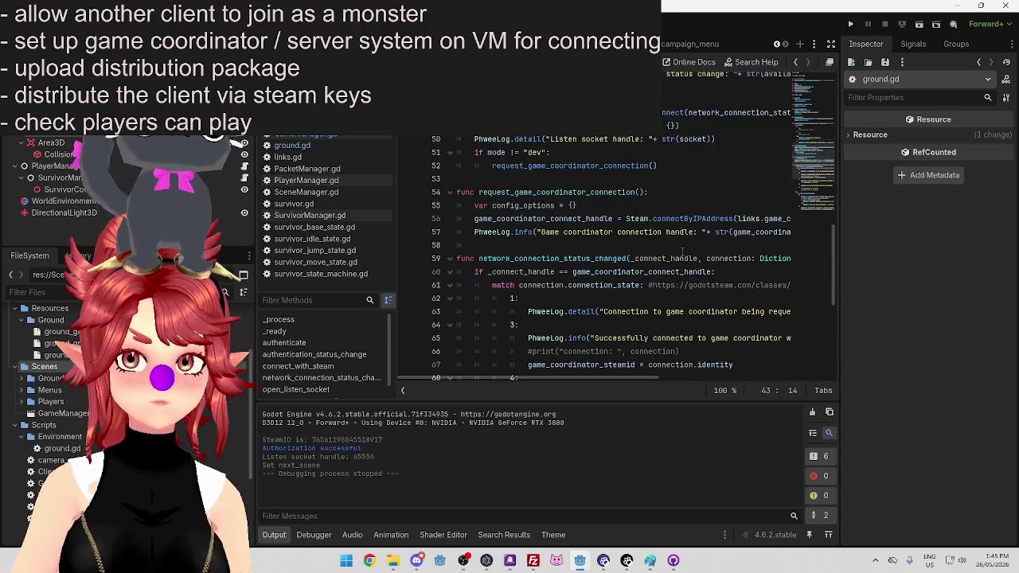
scroll(629, 251, down, 7)
scroll(620, 254, down, 2)
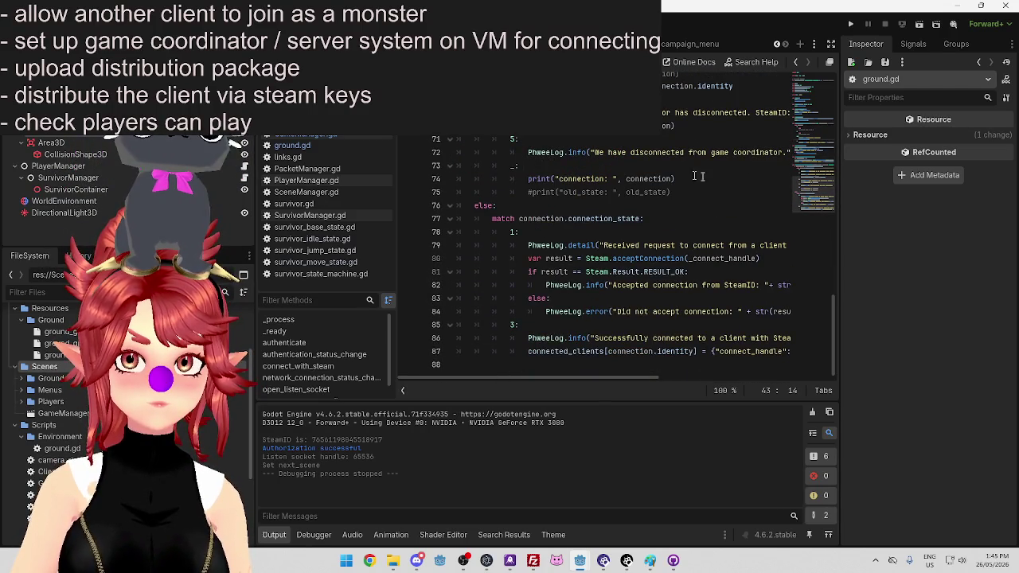
scroll(637, 384, right, 2)
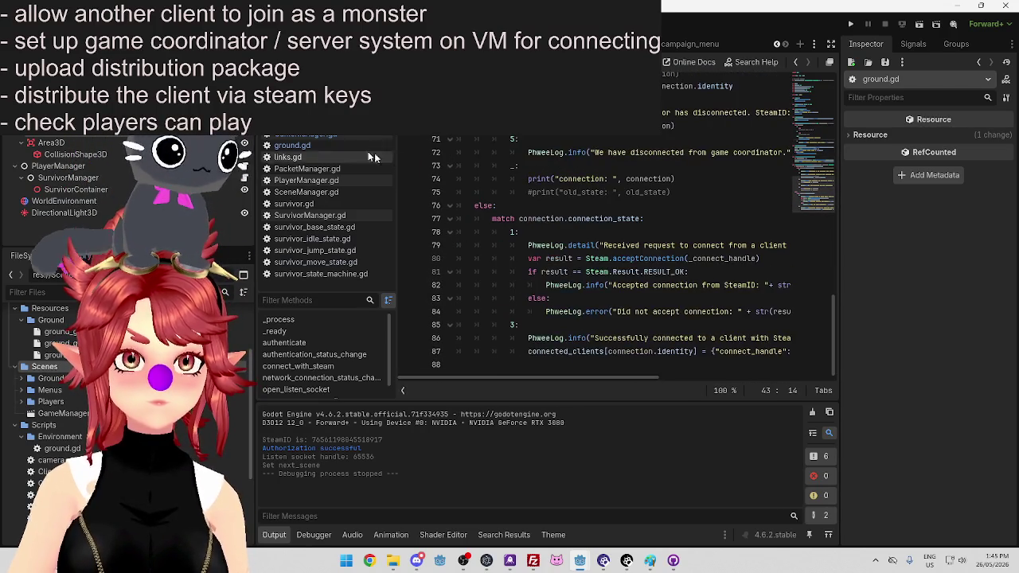
In GameManager.gd, select SceneManager.world_state_cache on line 15 and open SceneManager.gd
click(344, 136)
double_click(637, 175)
click(673, 175)
drag(681, 175, 739, 175)
scroll(608, 163, up, 2)
scroll(612, 196, down, 1)
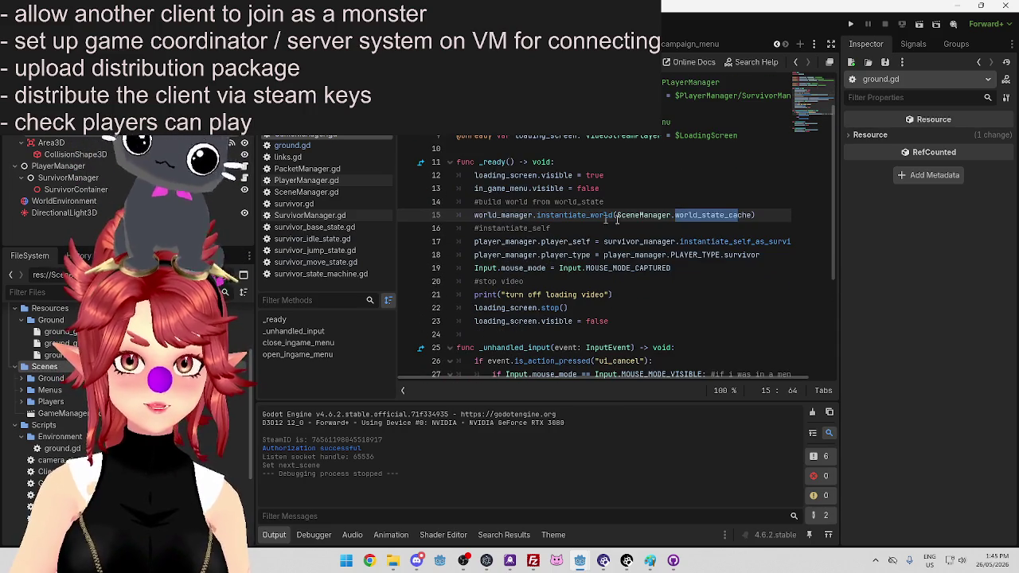
drag(617, 215, 753, 215)
scroll(621, 217, down, 2)
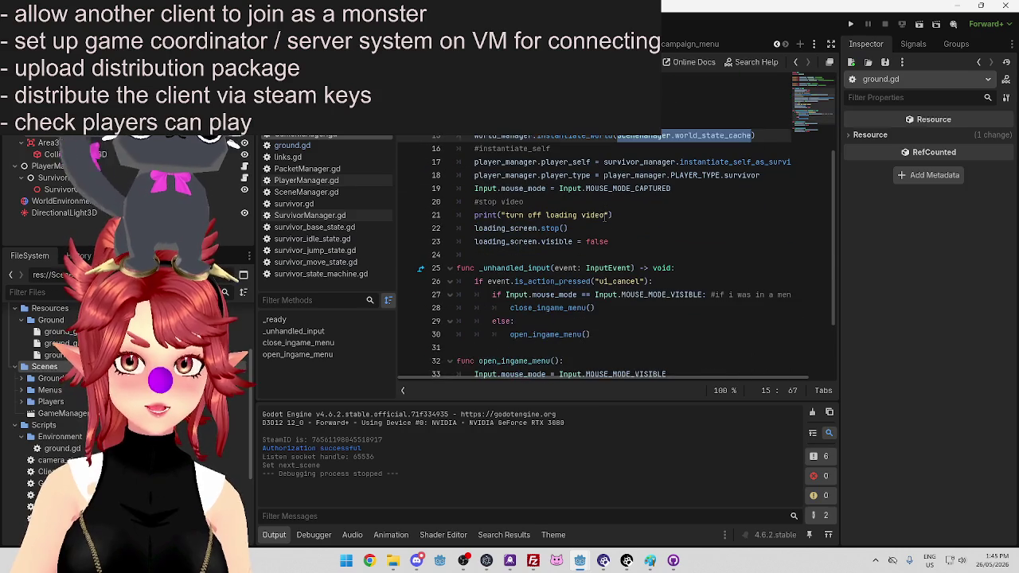
scroll(602, 216, up, 2)
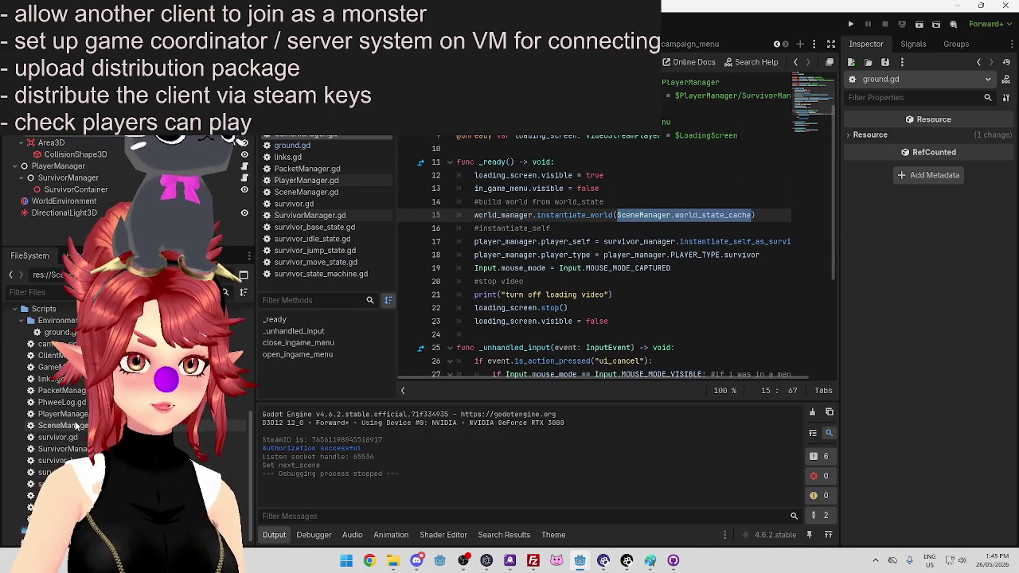
double_click(74, 425)
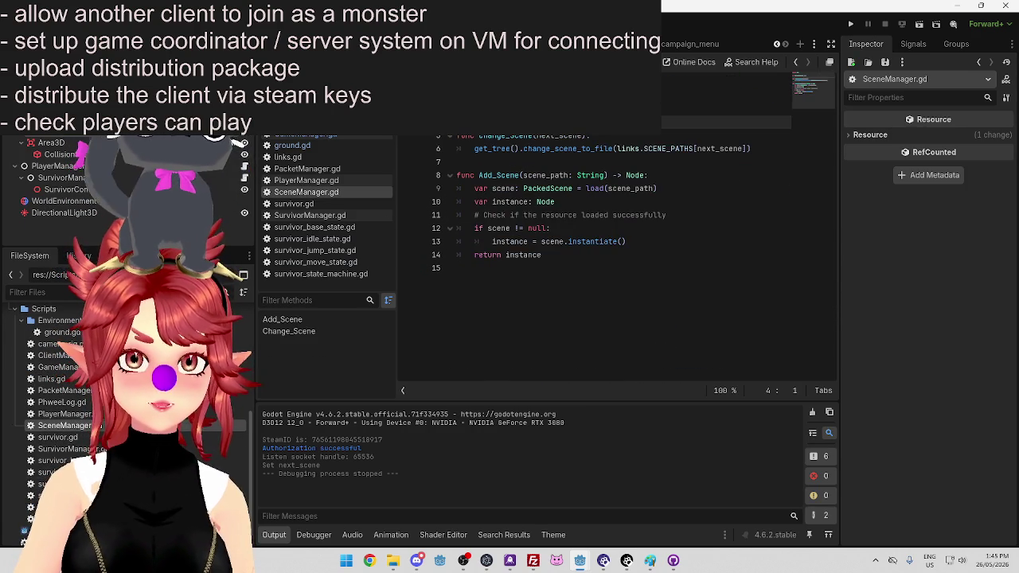
Select links.SCENE_PATHS on line 6, check the SCENES.game entry in links.gd, then return to GameManager.gd
drag(614, 148, 702, 148)
key(Down)
key(Down)
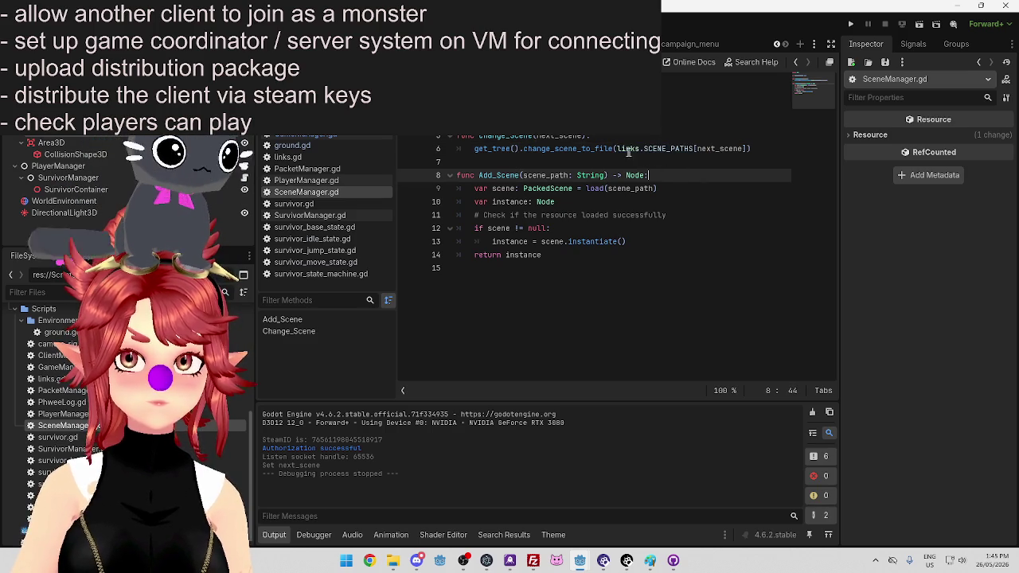
drag(618, 148, 698, 149)
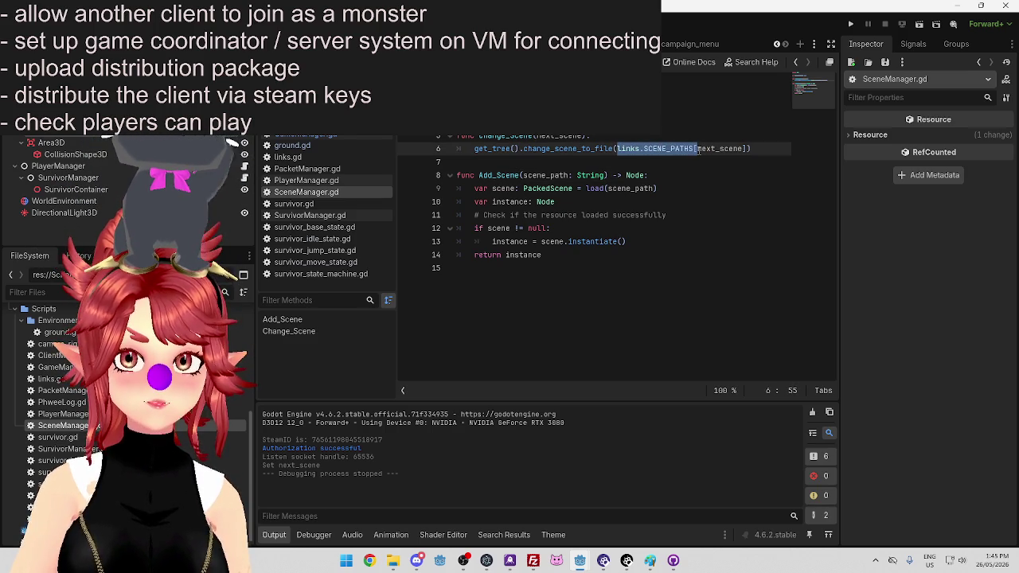
click(363, 158)
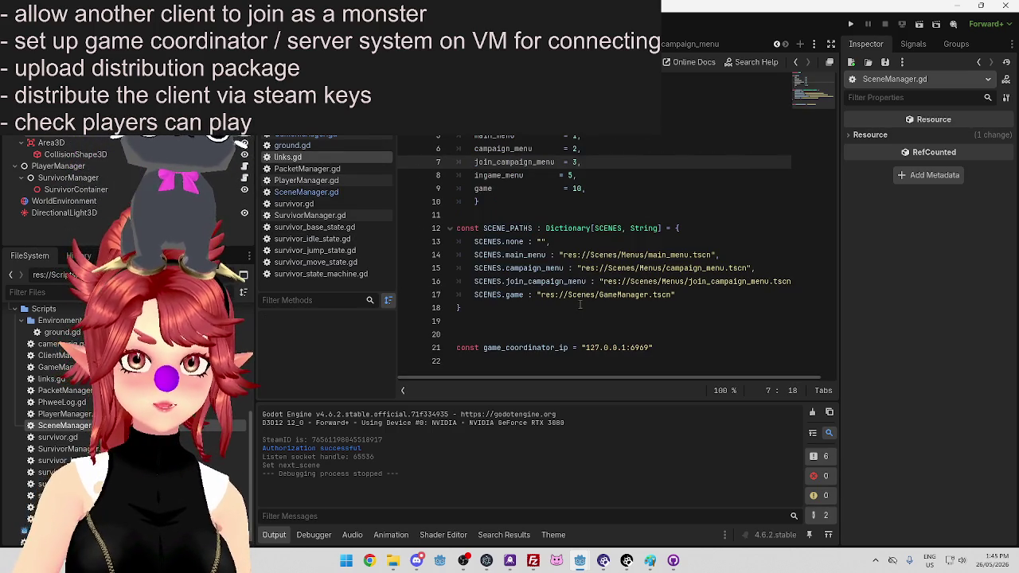
click(550, 294)
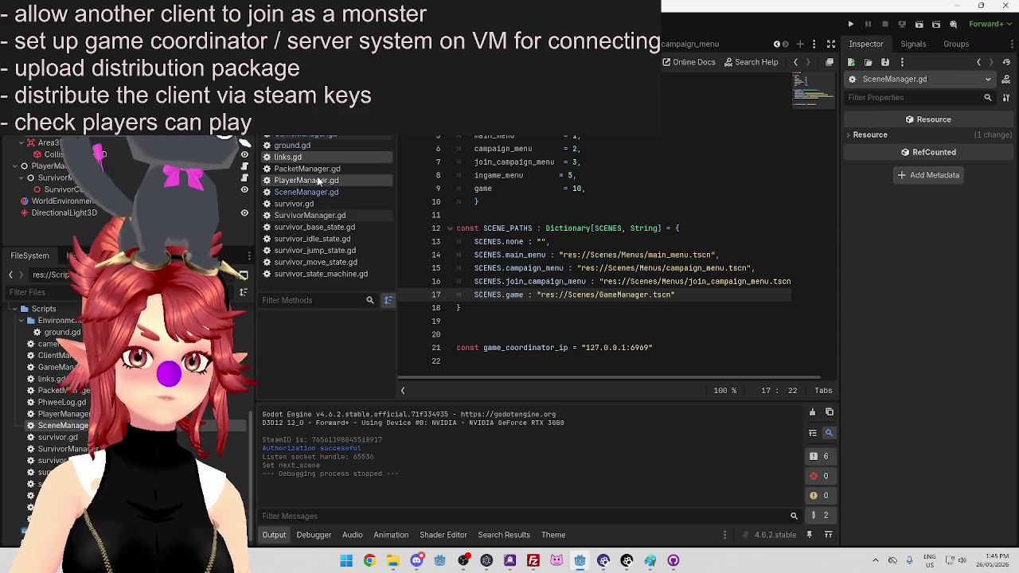
click(321, 139)
click(538, 229)
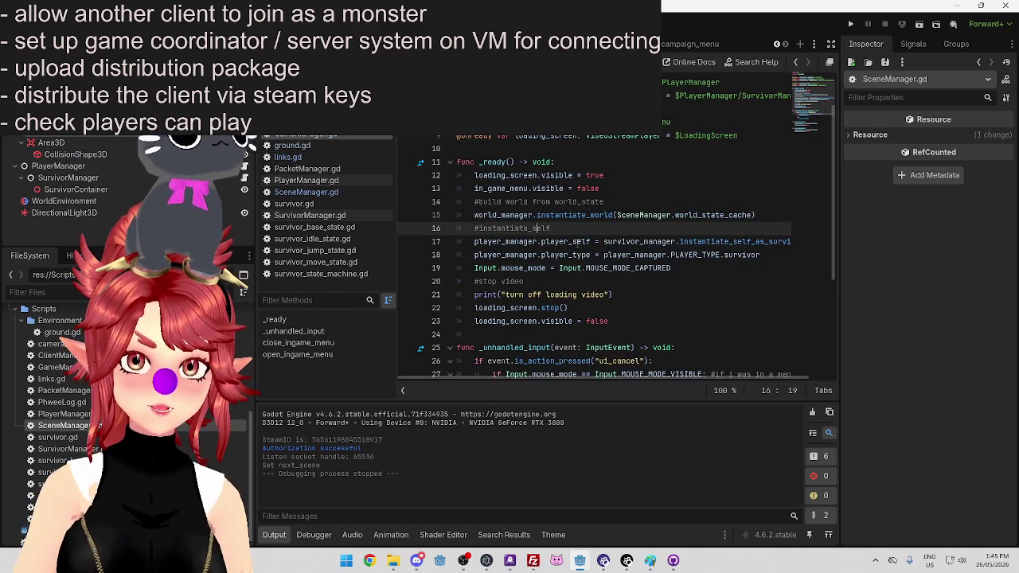
Select world_manager on line 15 of GameManager.gd and jump to instantiate_world in WorldManager.gd
drag(516, 202, 605, 201)
click(478, 215)
drag(477, 215, 530, 214)
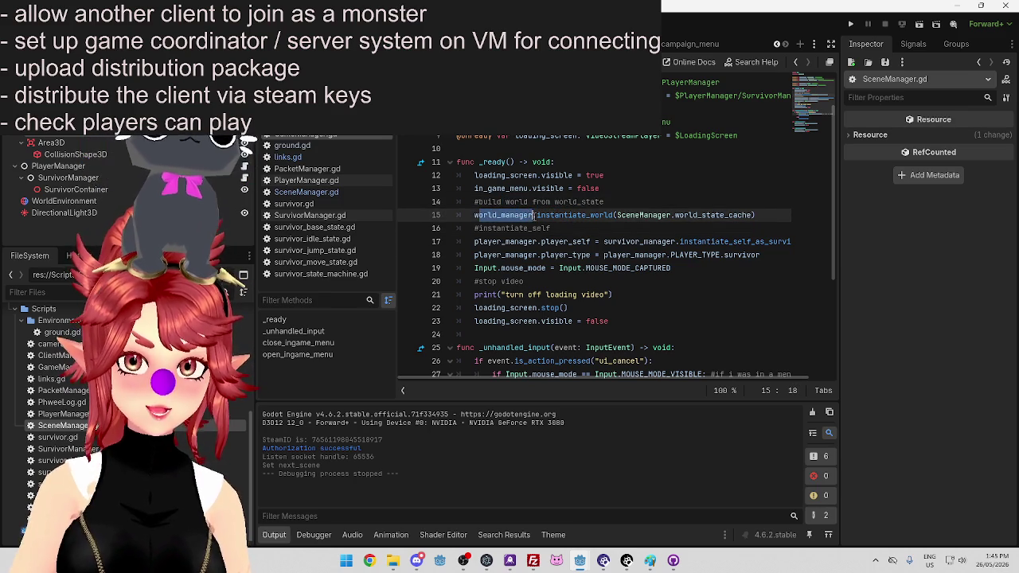
scroll(534, 215, down, 4)
scroll(533, 215, up, 5)
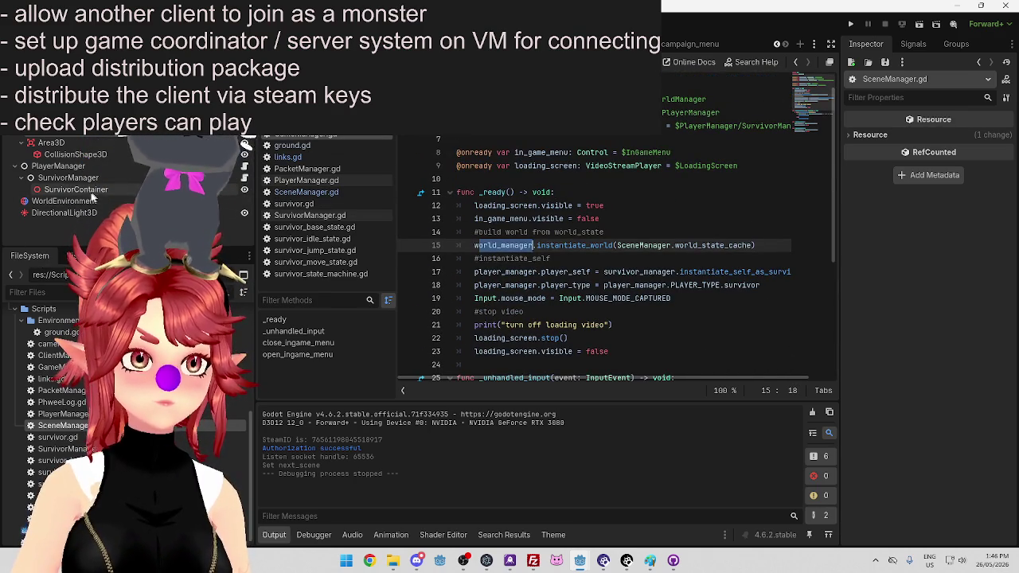
ctrl+click(504, 245)
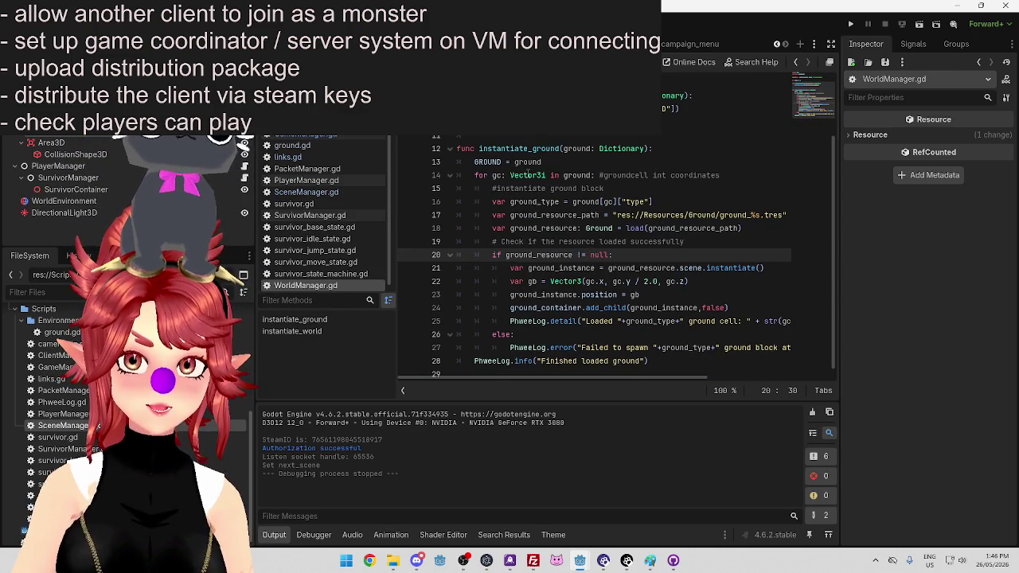
Bring the other Godot project window forward, then switch to Discord
mouse_move(602, 147)
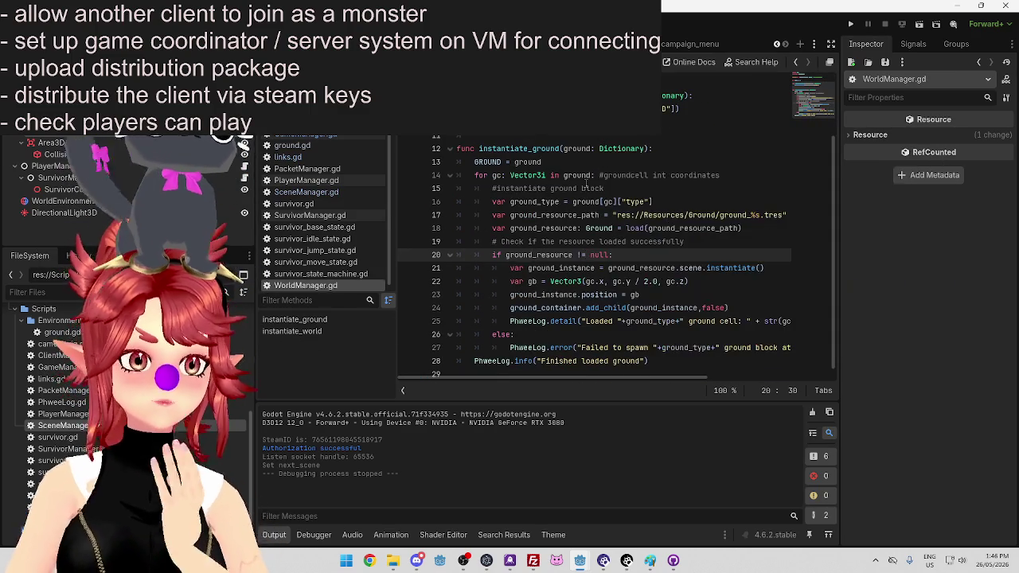
click(619, 510)
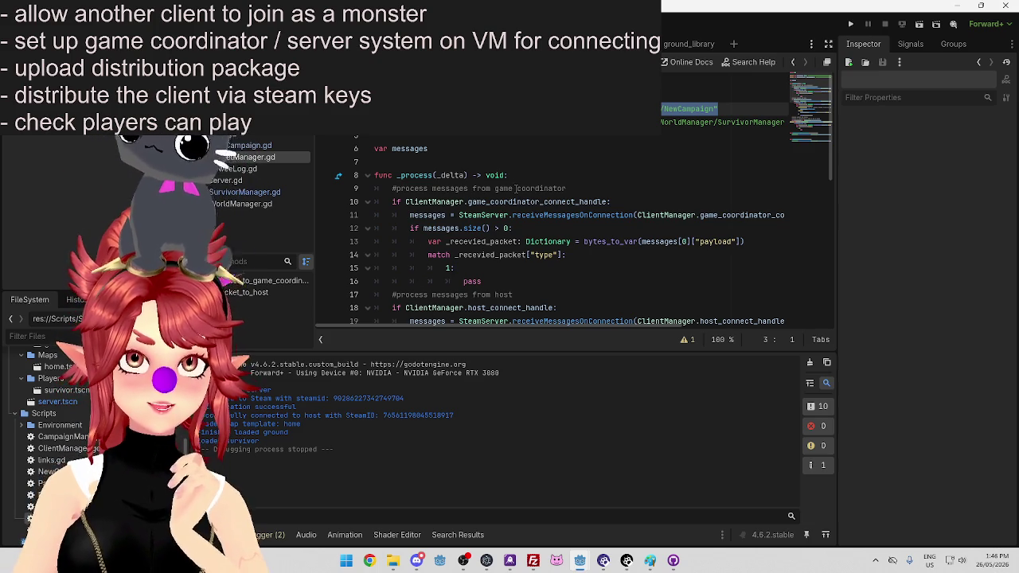
click(416, 560)
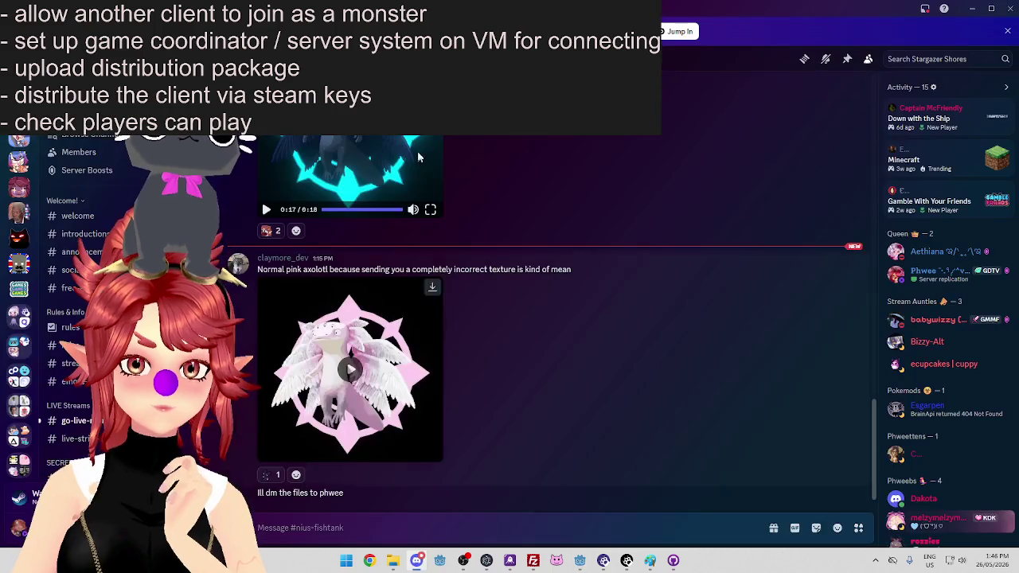
click(405, 396)
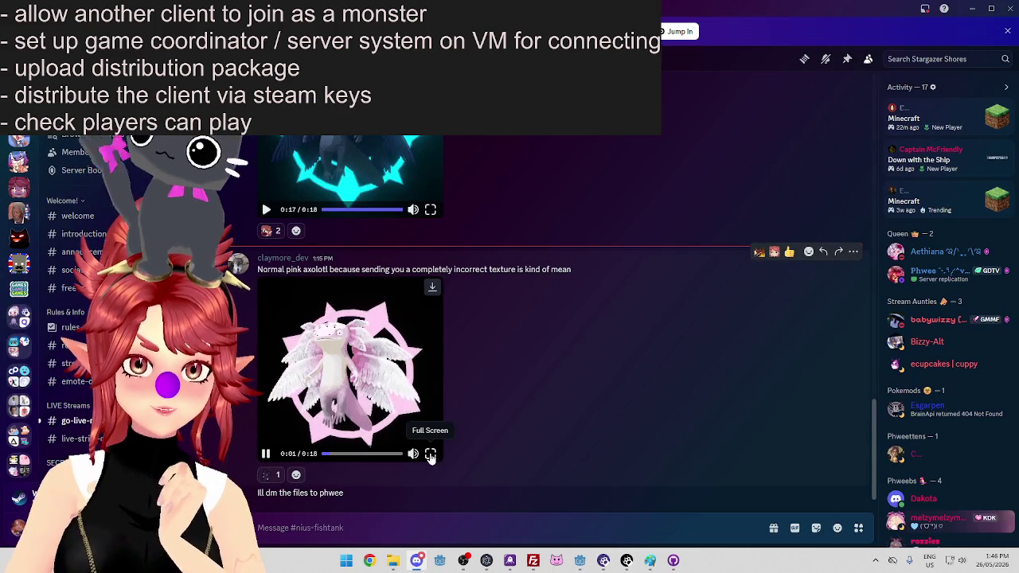
click(430, 453)
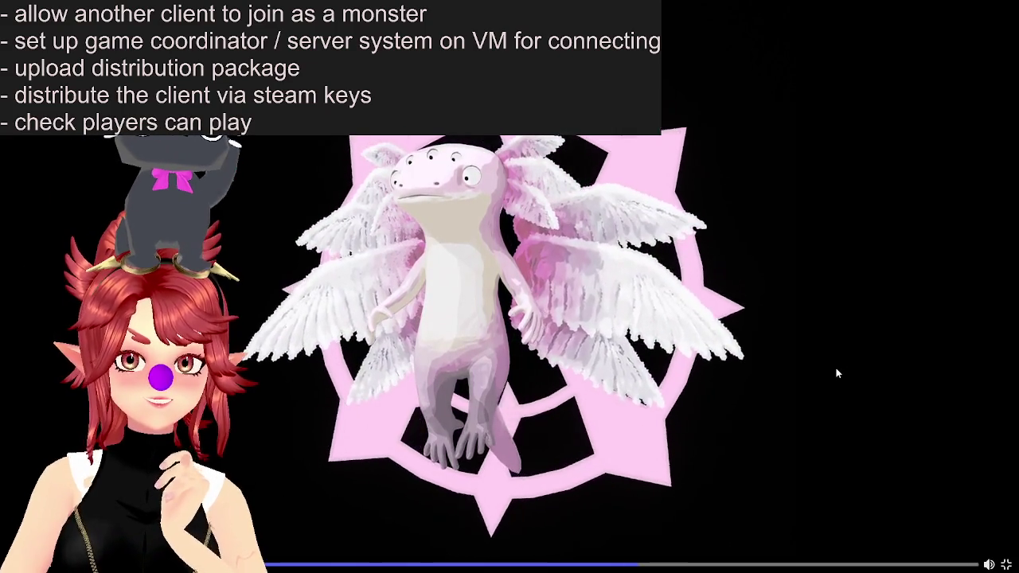
click(1005, 564)
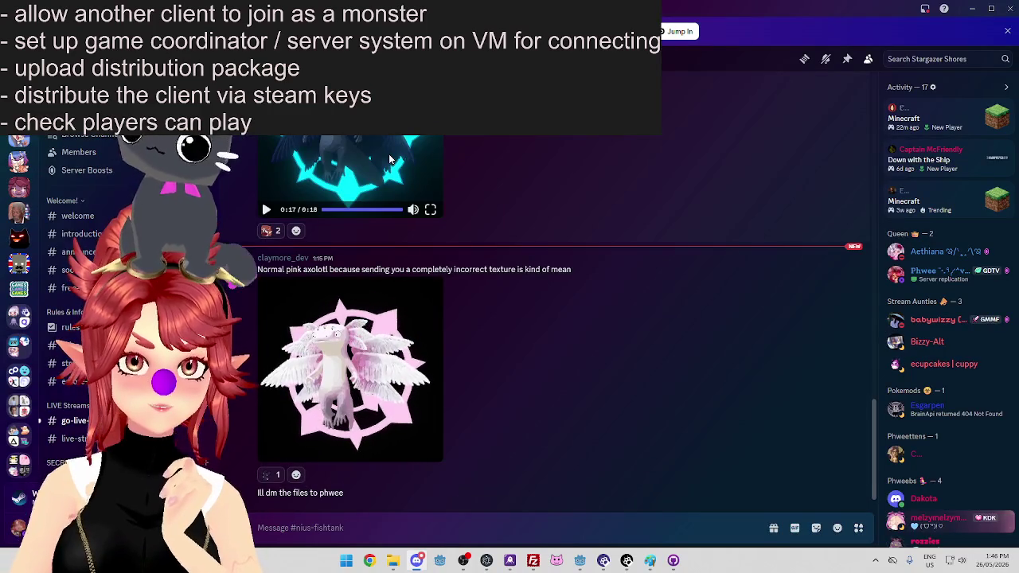
click(373, 141)
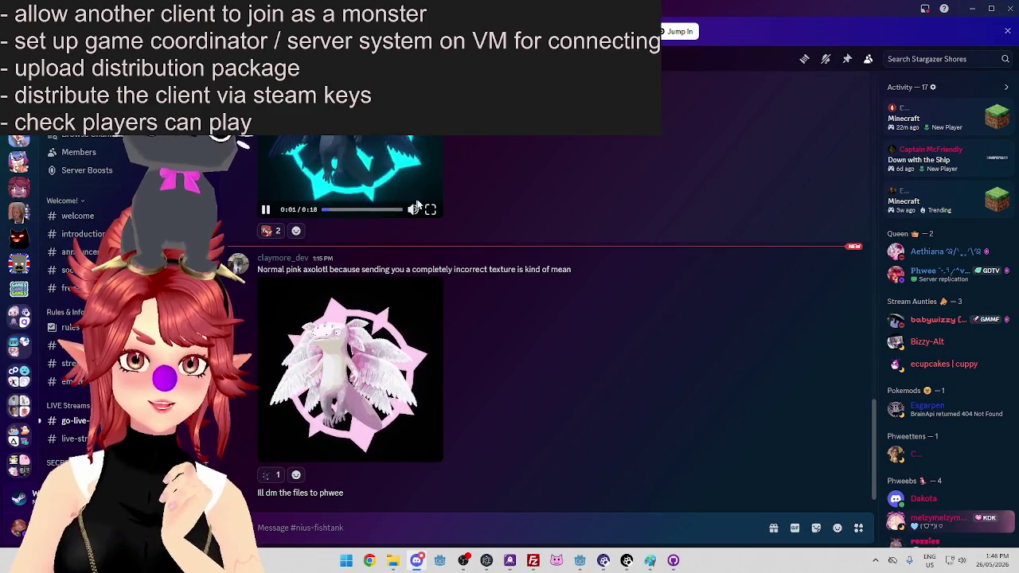
click(430, 234)
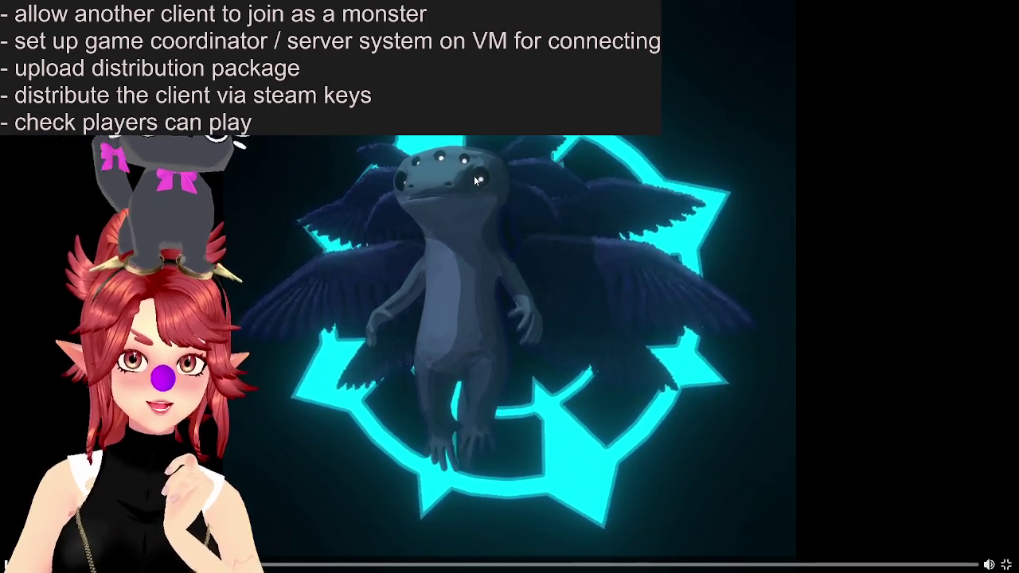
click(1005, 564)
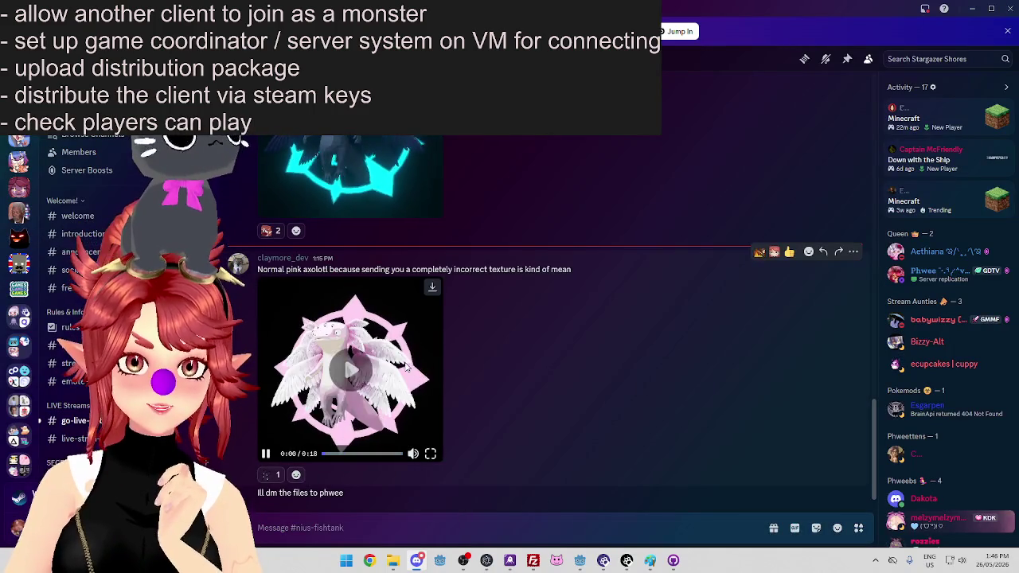
click(430, 453)
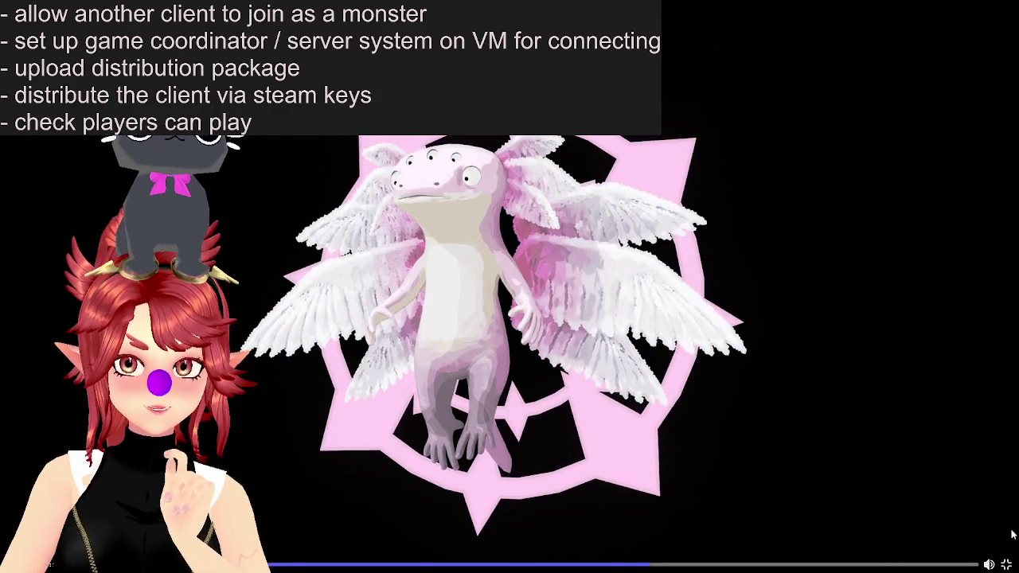
click(1007, 564)
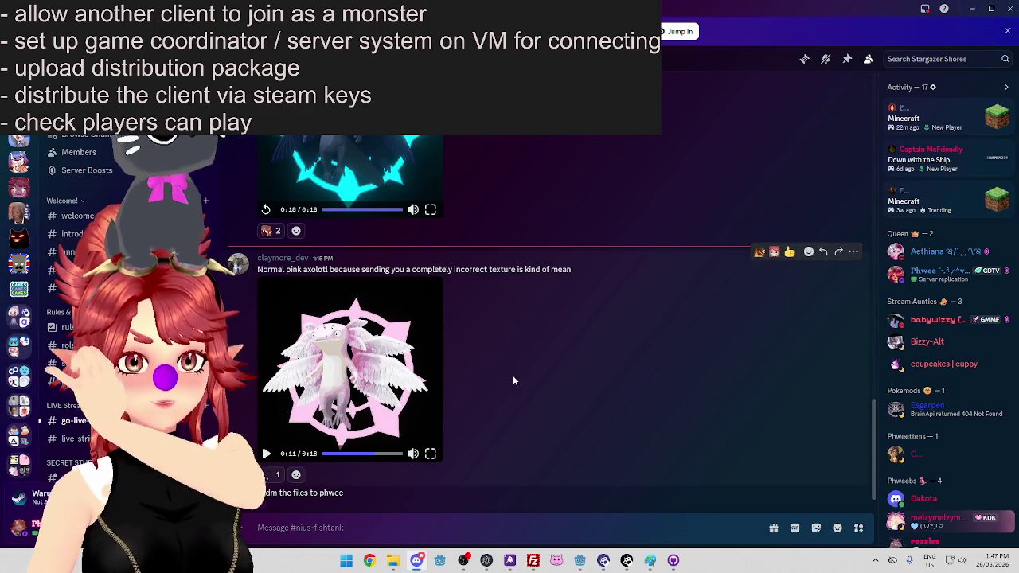
click(431, 453)
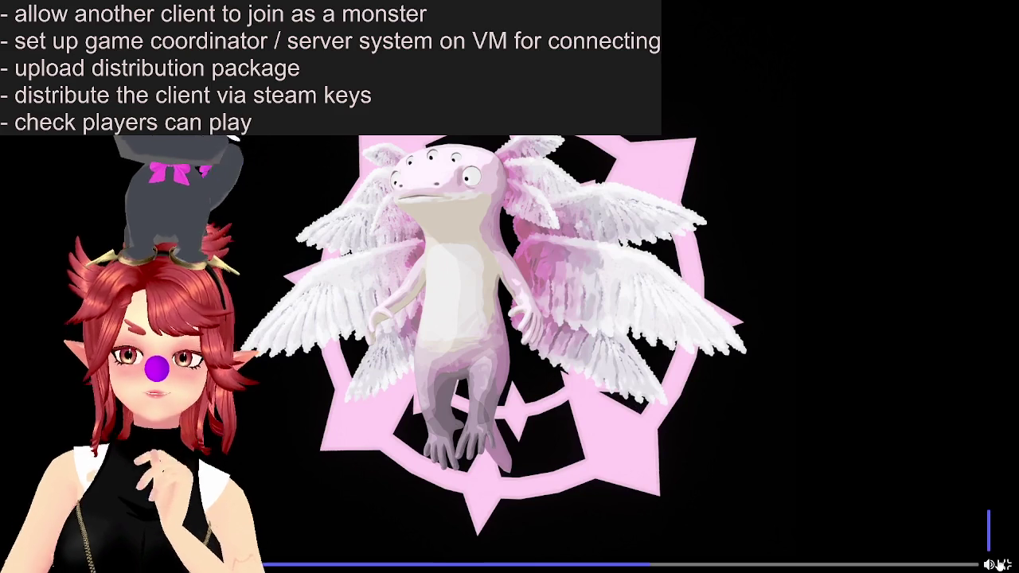
click(1006, 564)
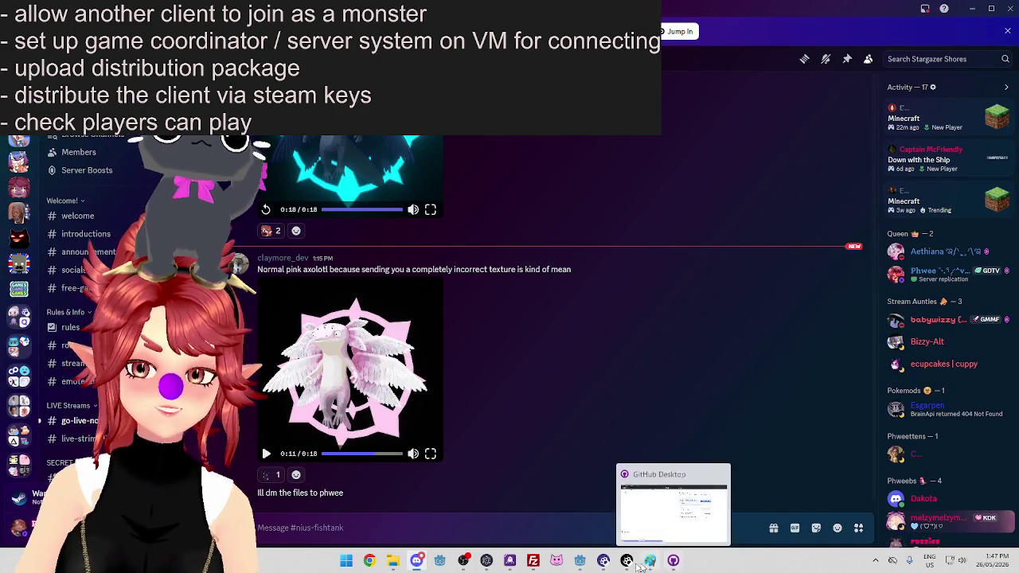
Bring the Godot editor back to the front and place the cursor on the empty line 5
mouse_move(582, 566)
click(637, 513)
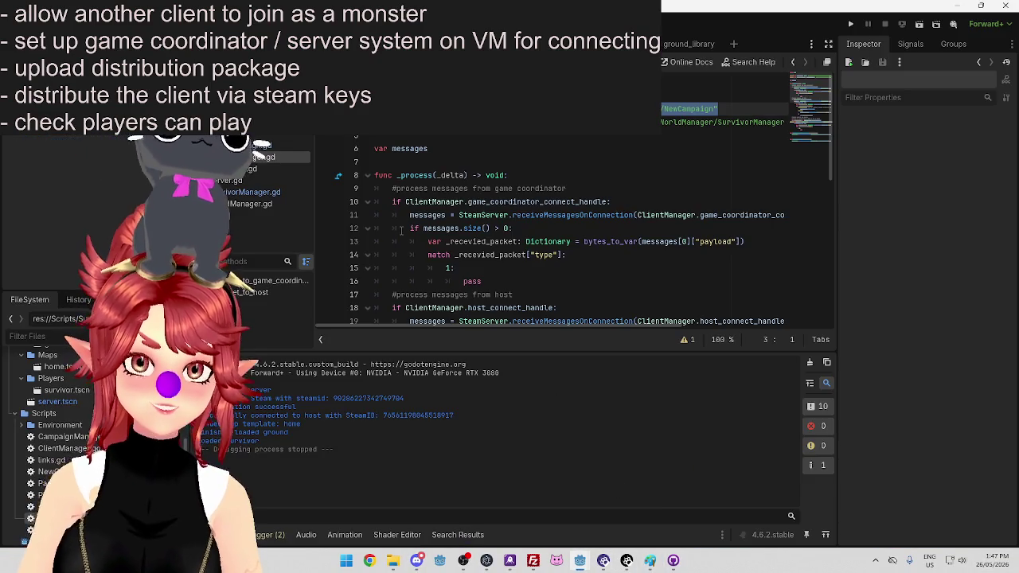
click(554, 137)
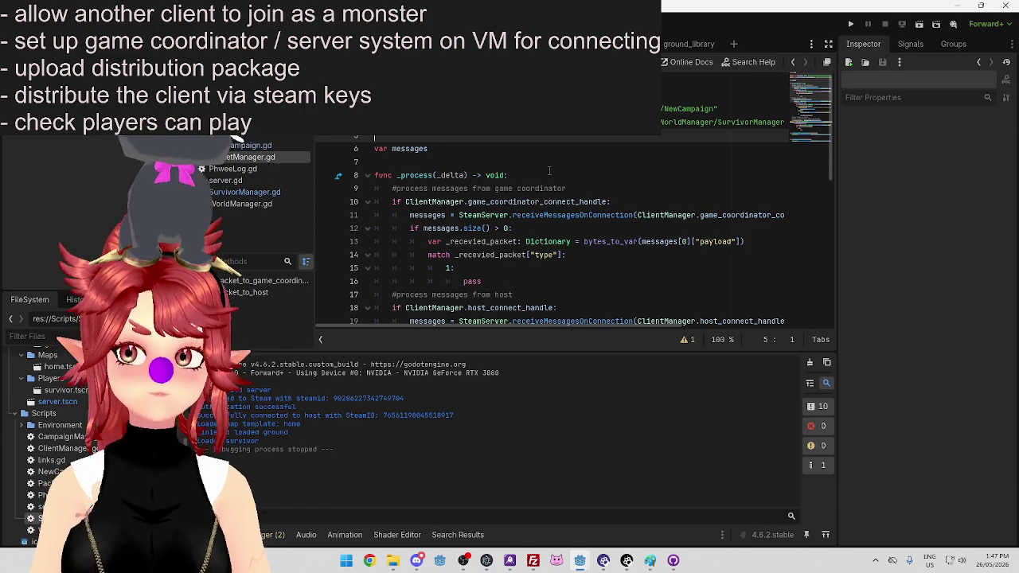
click(494, 150)
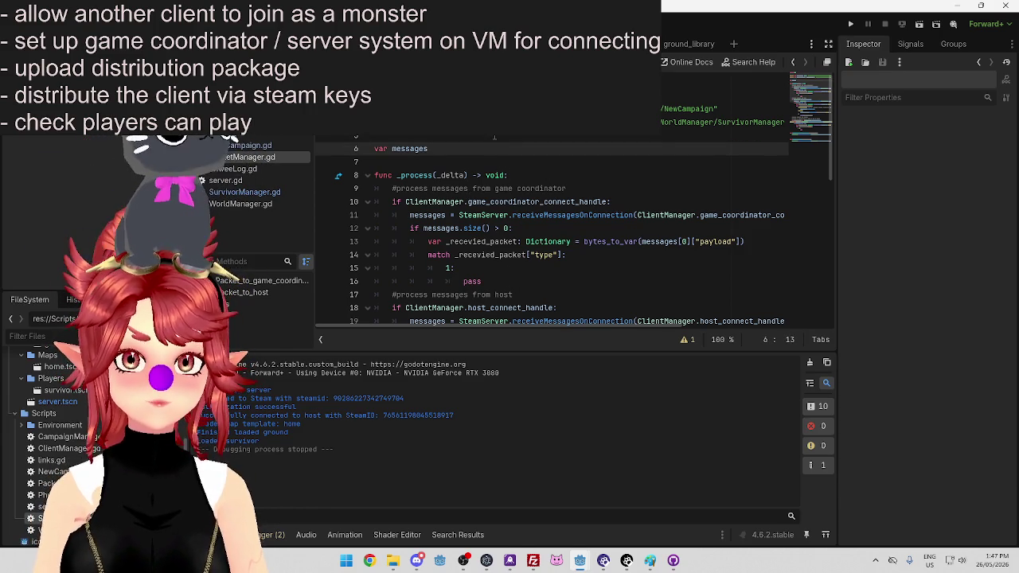
click(494, 138)
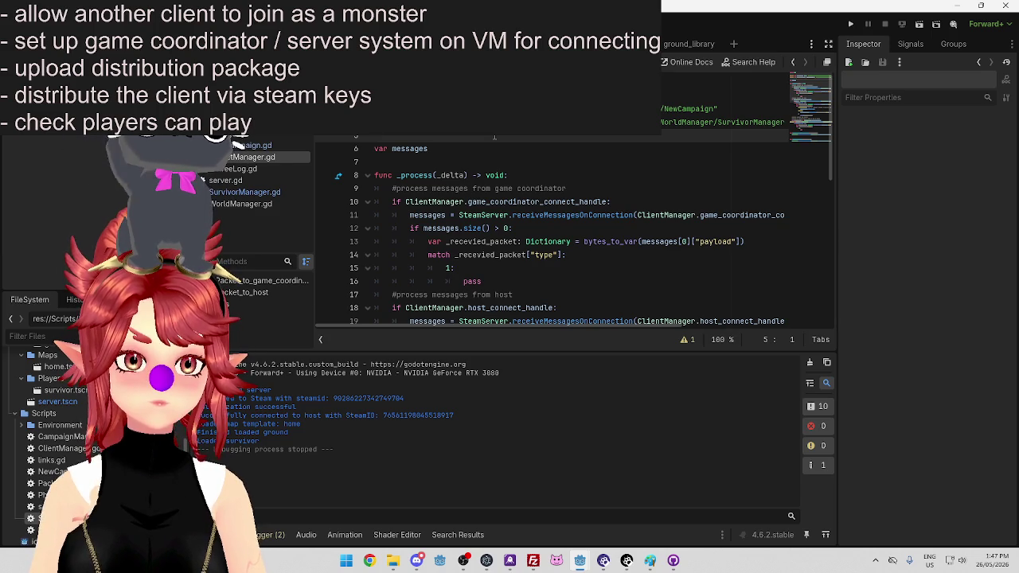
In WorldManager.gd, select instantiate_world and start a project-wide Find in Files for it
click(249, 206)
scroll(501, 205, down, 2)
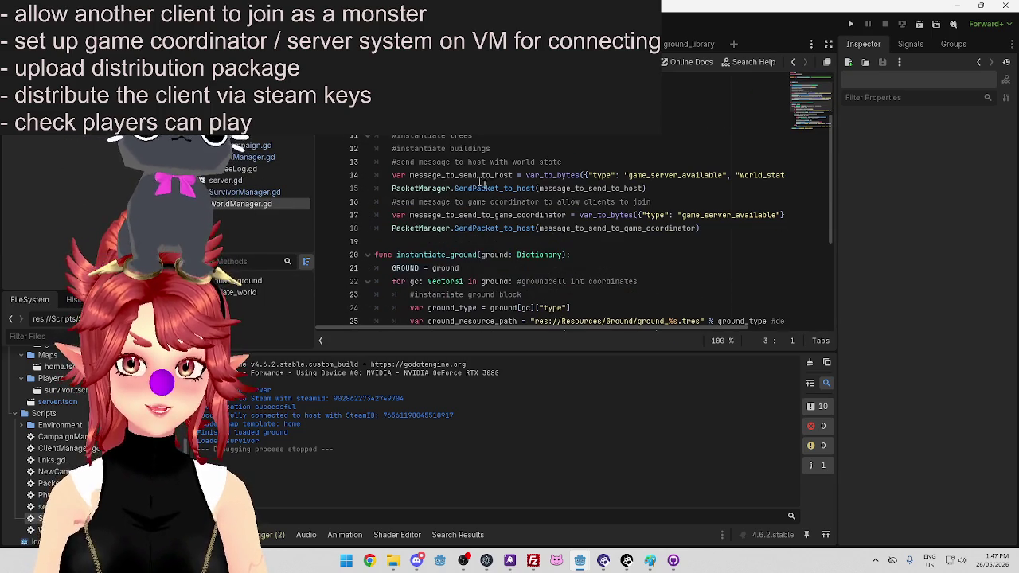
scroll(506, 175, down, 4)
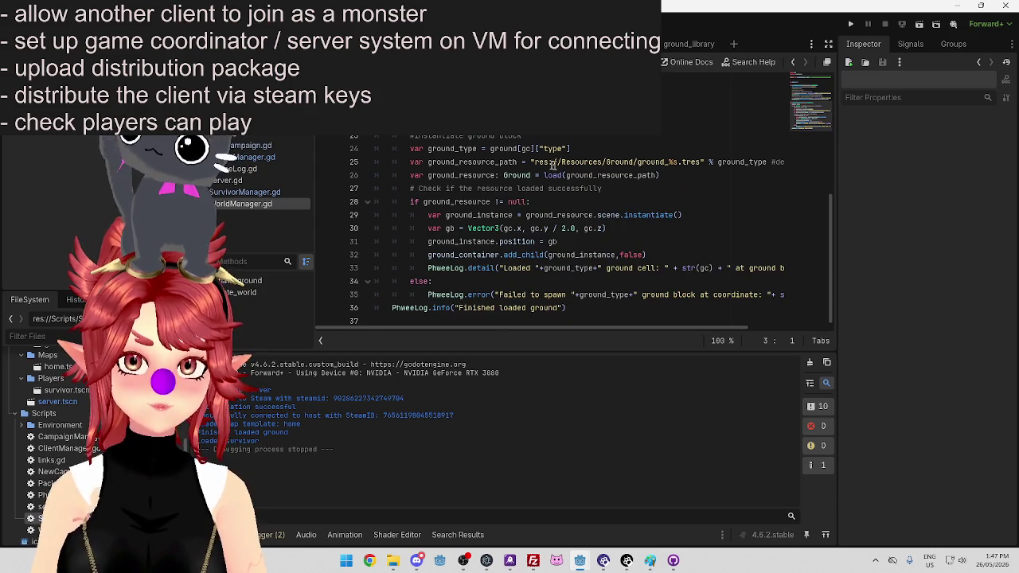
click(463, 95)
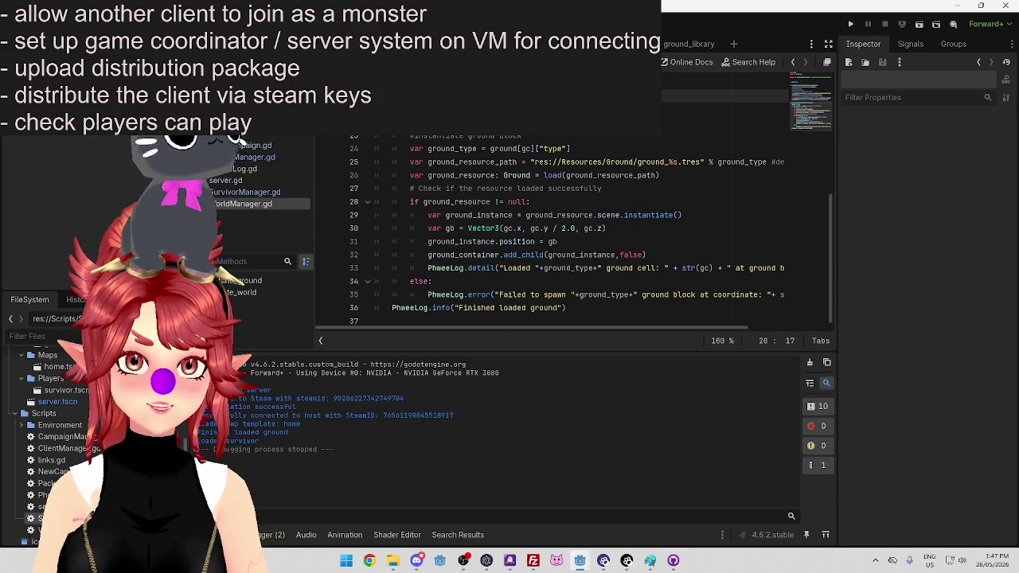
scroll(489, 219, up, 3)
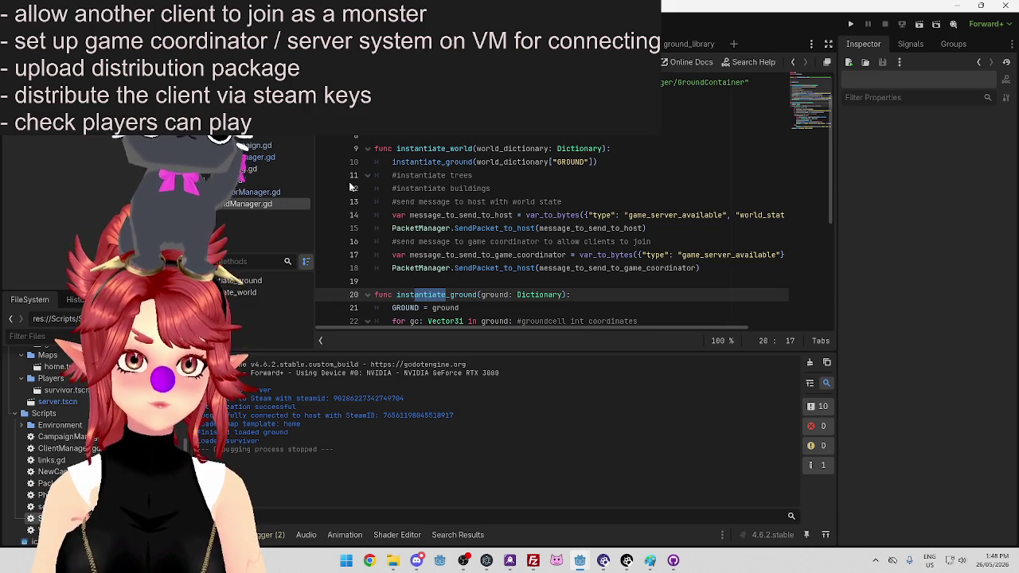
scroll(508, 172, down, 3)
scroll(507, 173, up, 4)
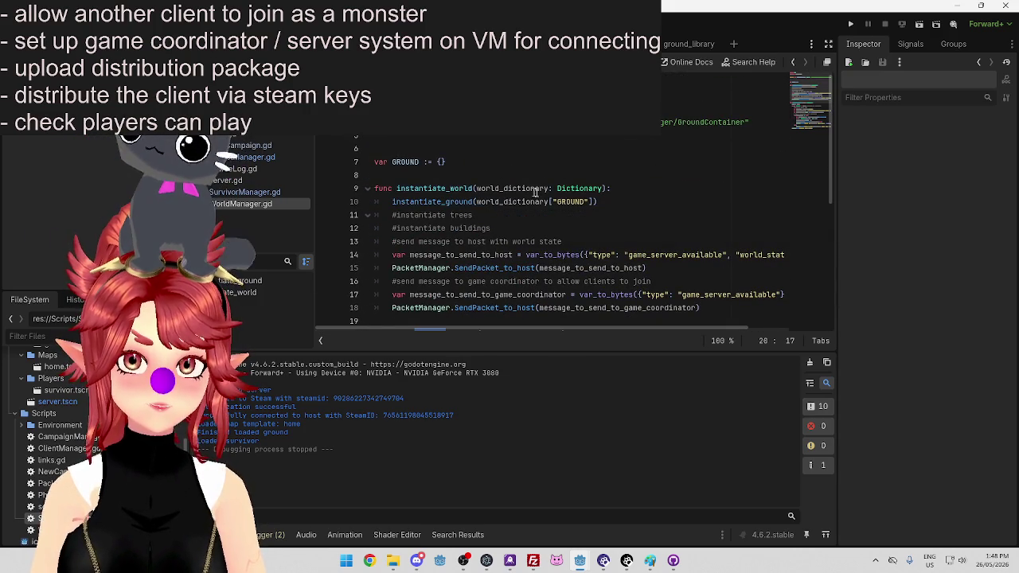
mouse_move(476, 188)
mouse_down()
mouse_move(525, 188)
mouse_move(509, 189)
mouse_up()
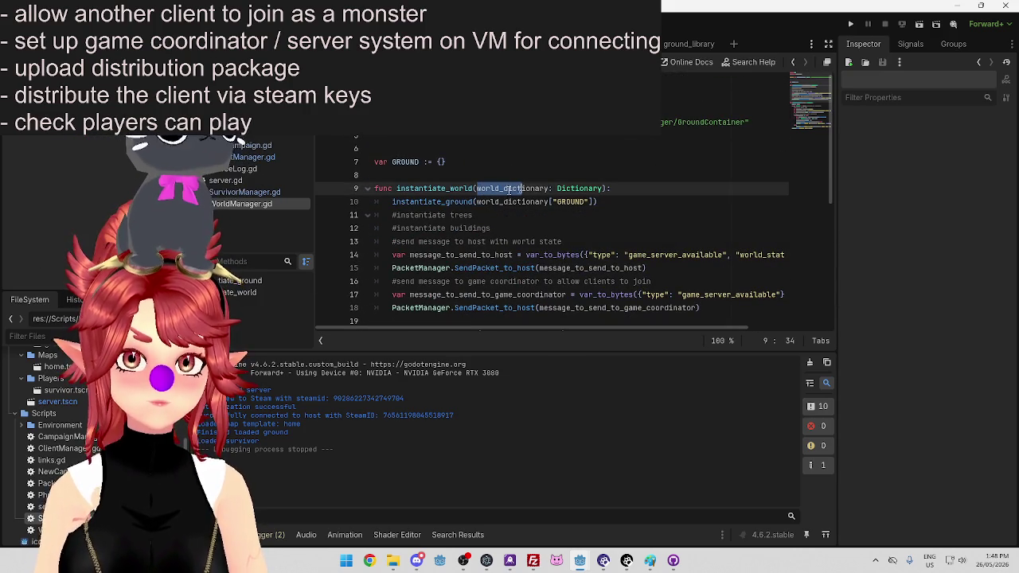
double_click(398, 188)
key(ctrl+shift+f)
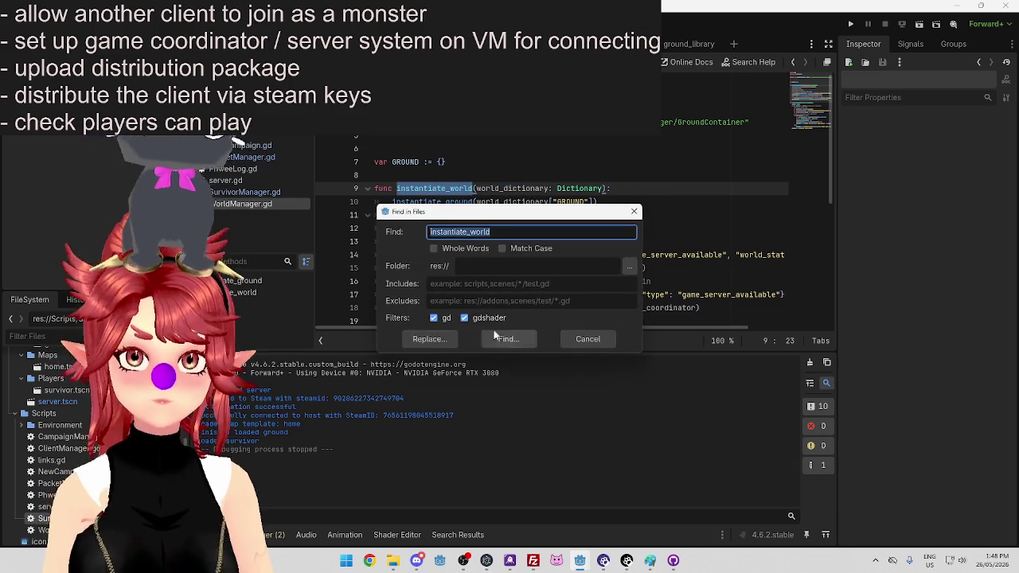
Run the search for instantiate_world and open its match in NewCampaign.gd
click(499, 338)
click(365, 487)
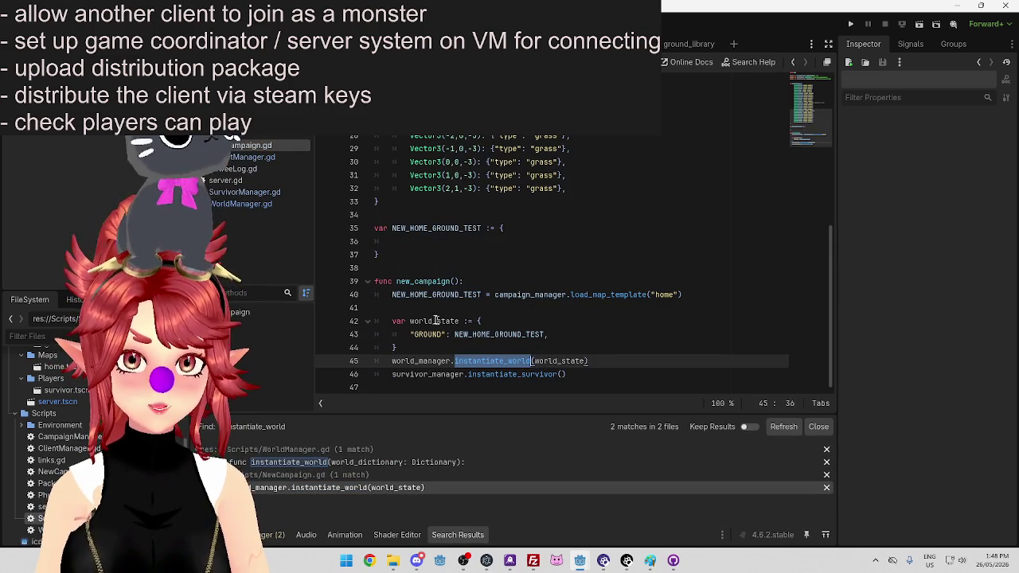
drag(548, 334, 456, 339)
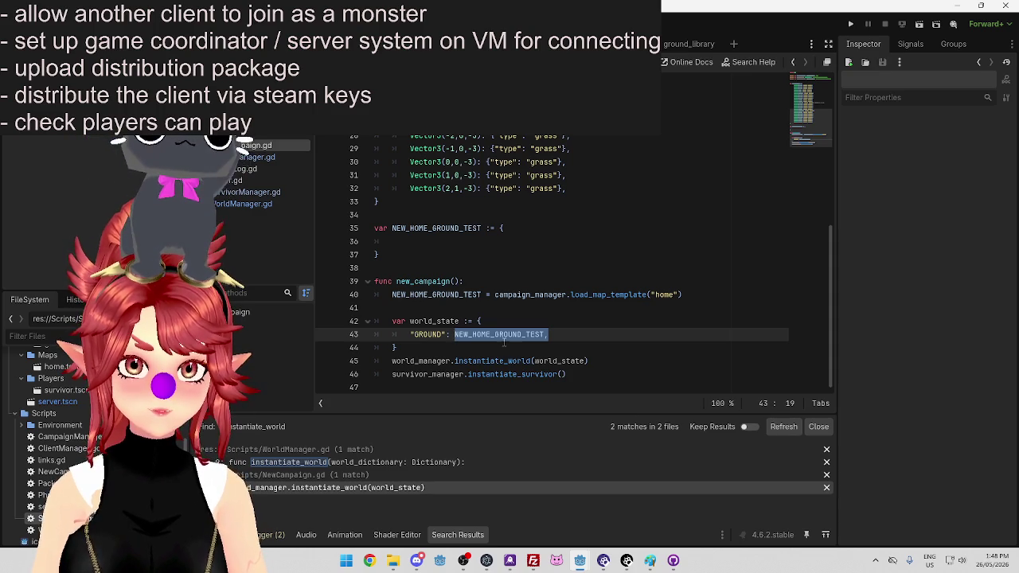
key(End)
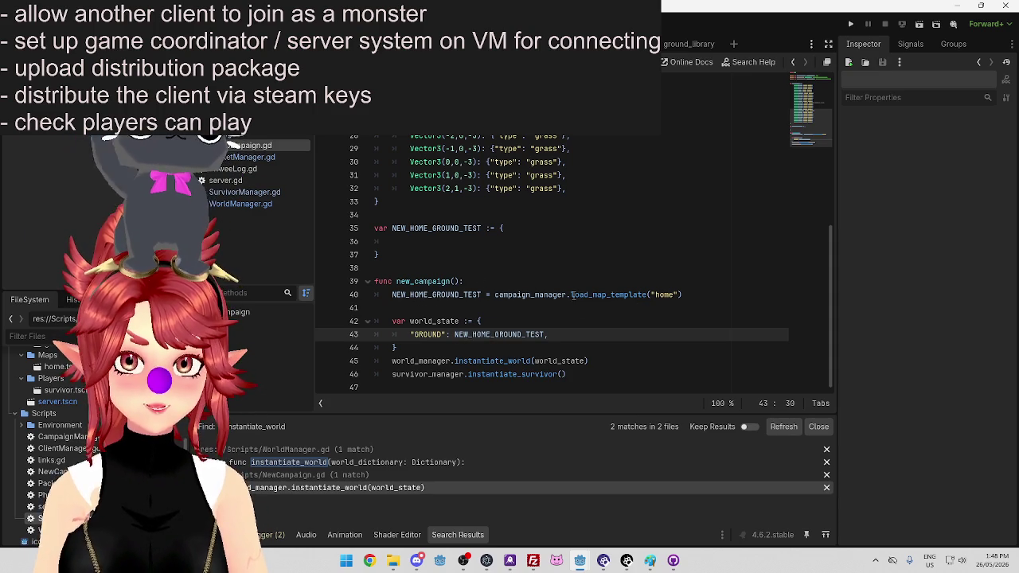
Select load_map_template on line 40 and jump to its definition
double_click(593, 294)
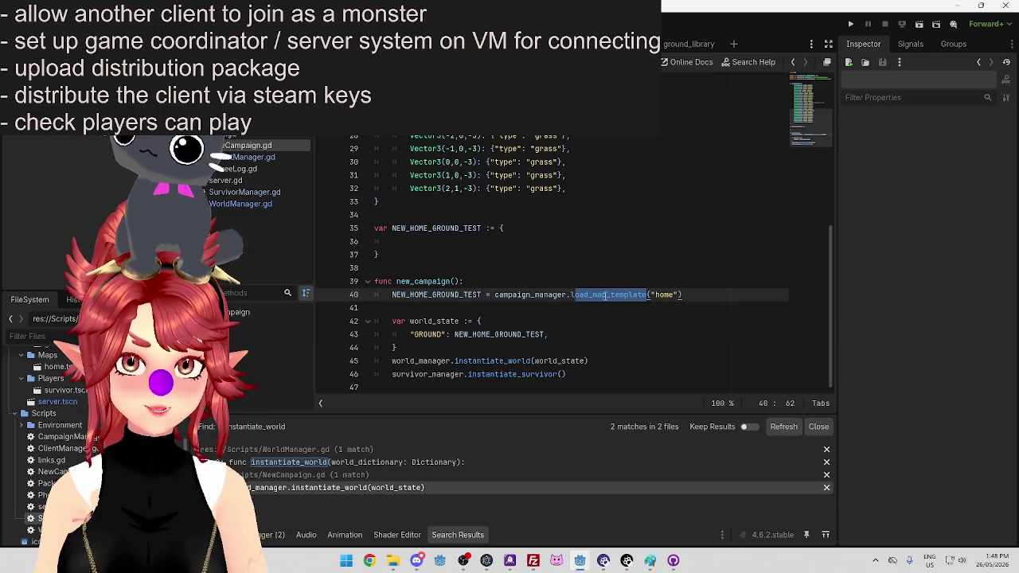
ctrl+click(606, 294)
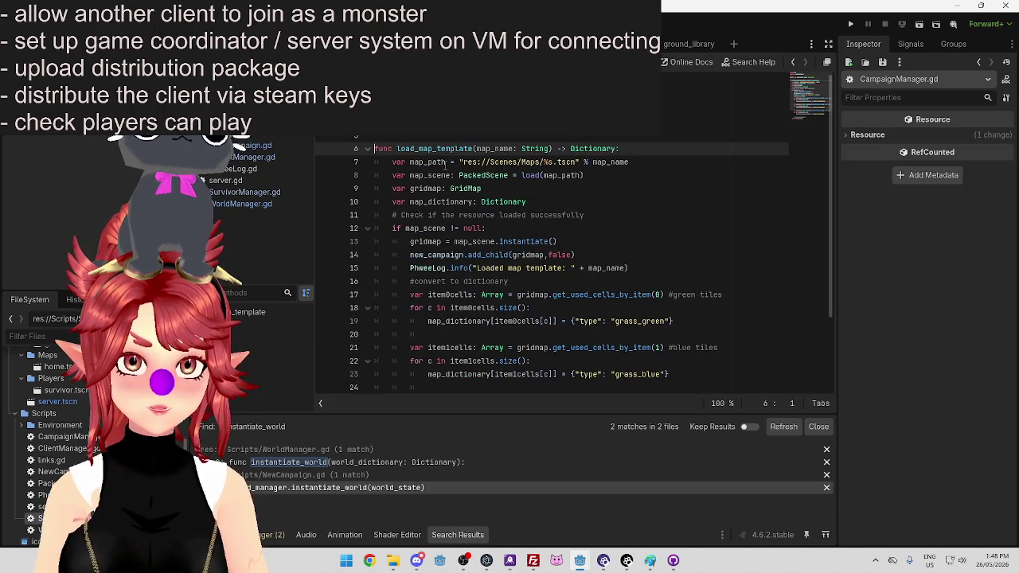
click(244, 203)
Open NewCampaign.gd and delete the hard-coded grass NEW_HOME_GROUND dictionary
click(238, 192)
click(231, 180)
click(235, 168)
click(239, 156)
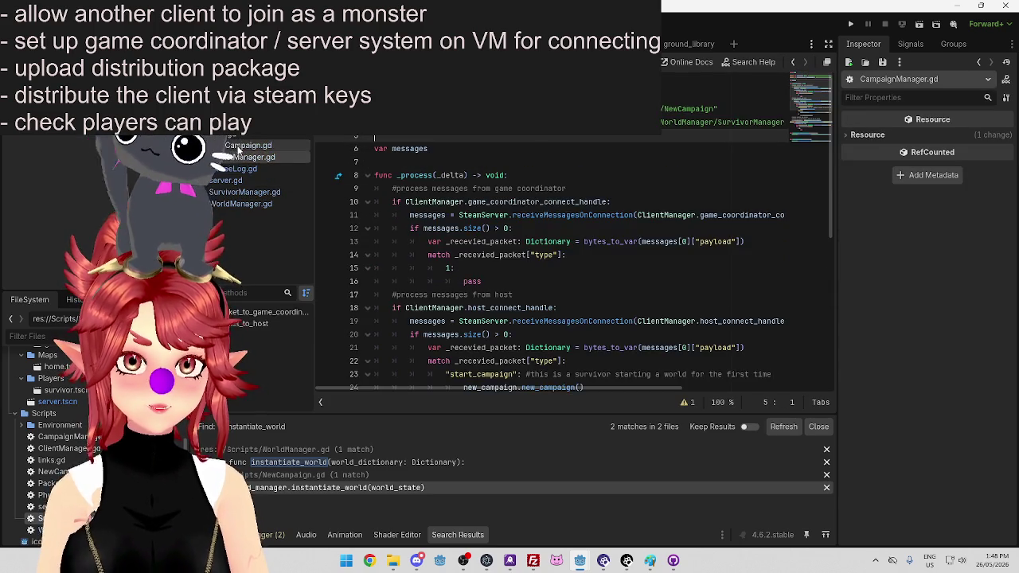
click(239, 145)
scroll(414, 308, up, 3)
mouse_move(414, 308)
mouse_down()
mouse_move(382, 318)
mouse_move(366, 183)
mouse_up()
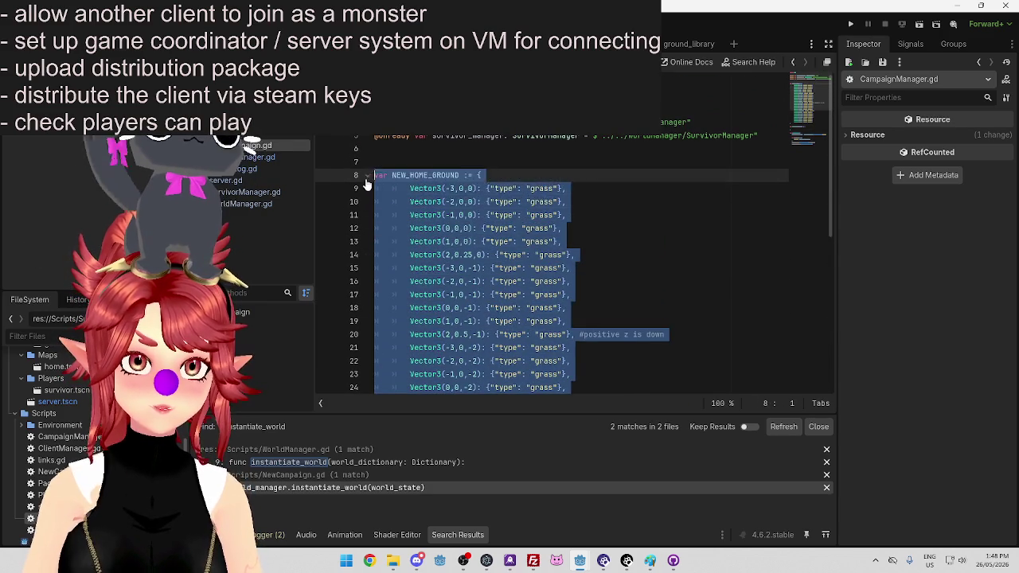
key(ctrl+z)
Rename NEW_HOME_GROUND_TEST to NEW_HOME_GROUND on lines 8, 13 and 16
click(460, 174)
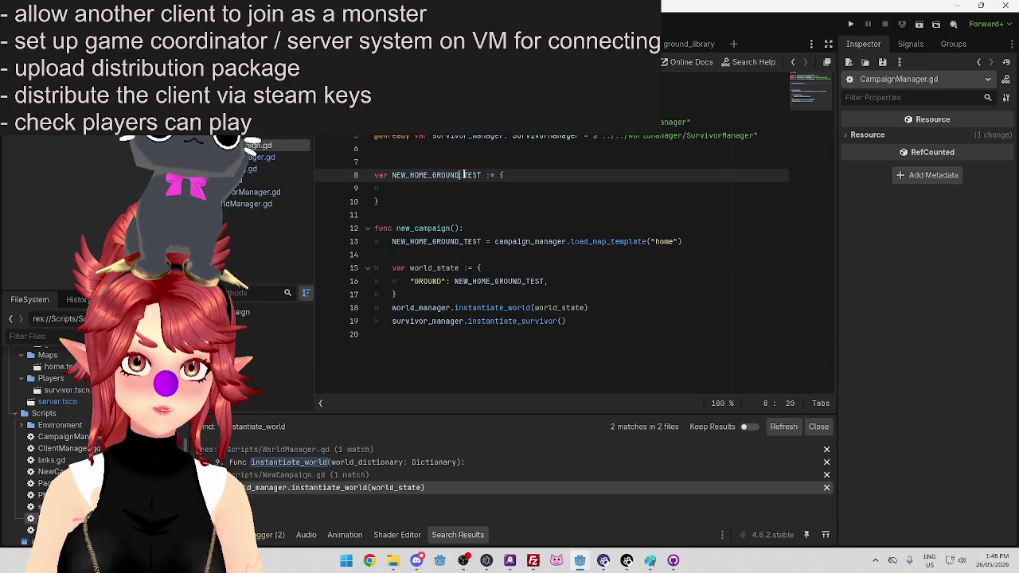
key(Delete)
key(Delete)
key(Delete)
drag(459, 241, 482, 242)
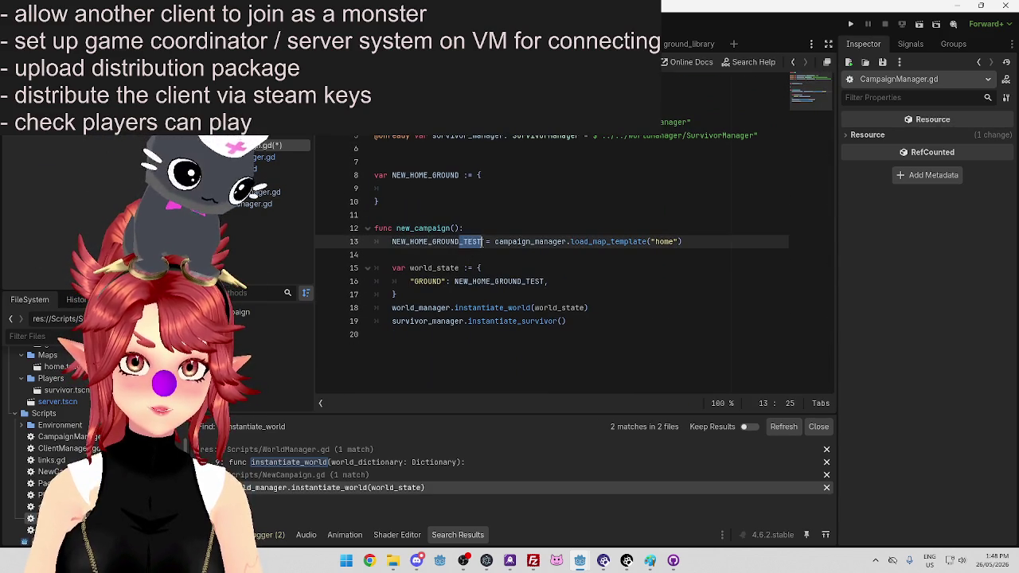
key(Delete)
drag(522, 281, 543, 280)
key(Delete)
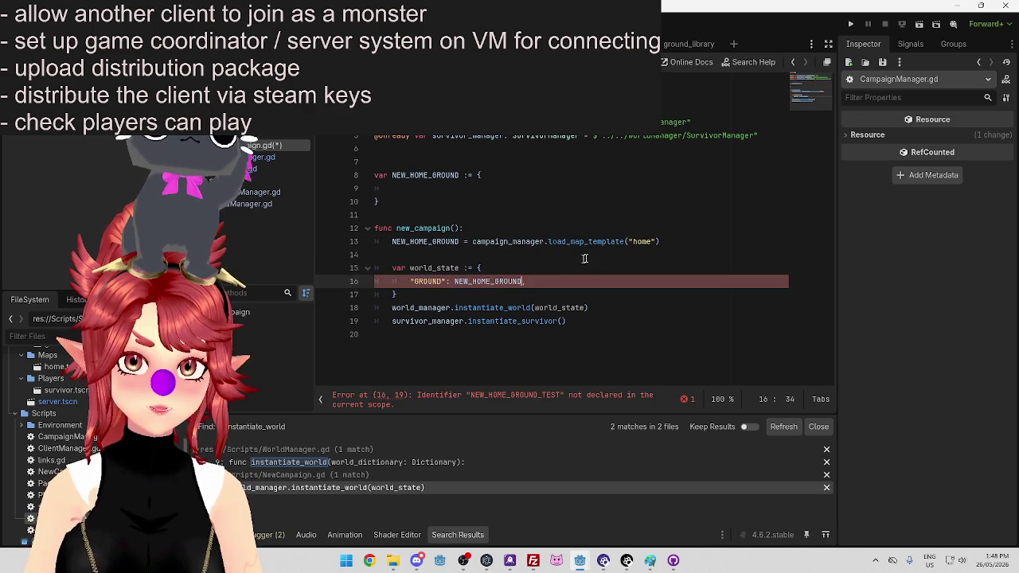
click(660, 241)
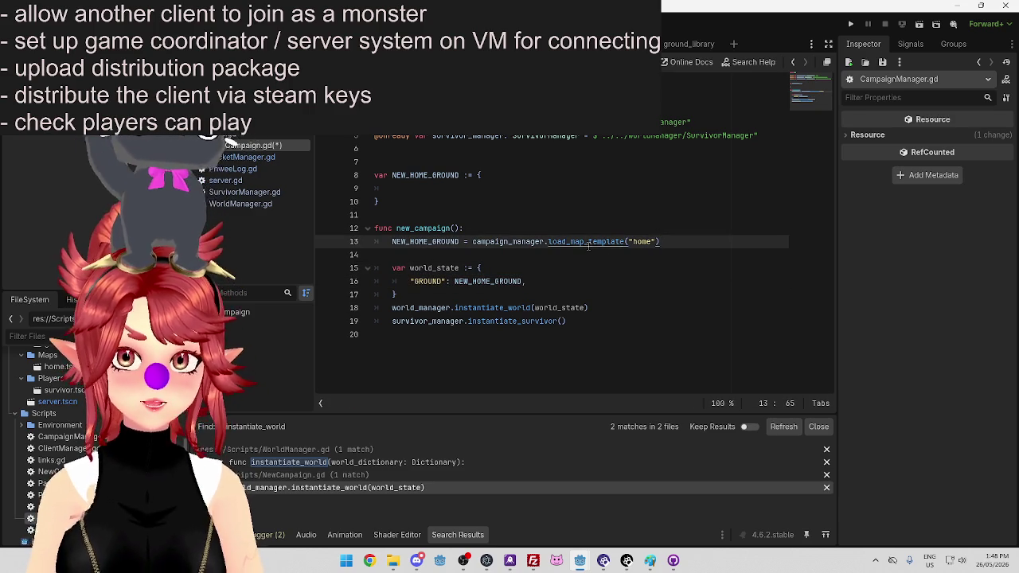
ctrl+click(588, 243)
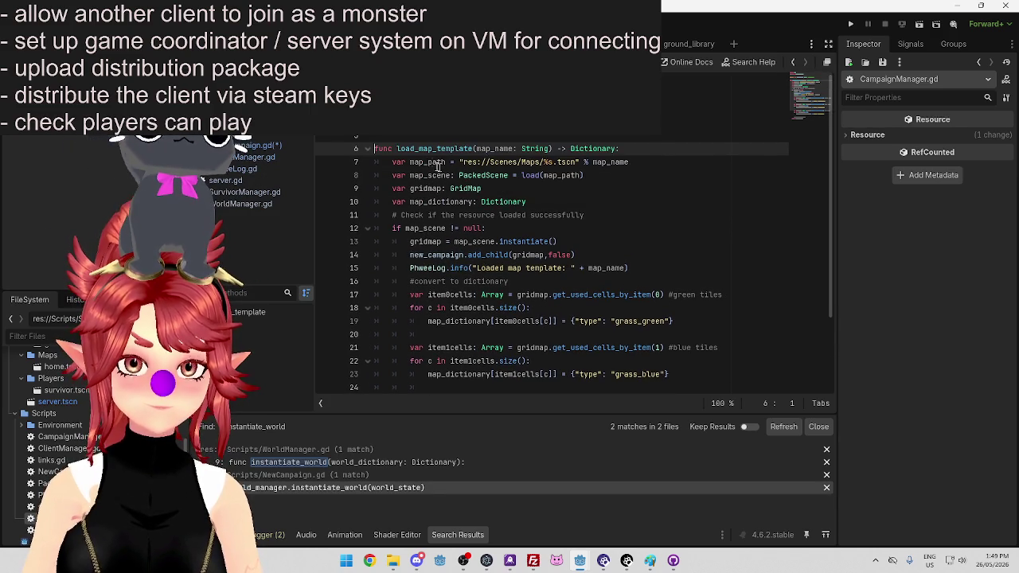
Search the whole project for load_map_template and open its NewCampaign.gd result
scroll(440, 191, down, 3)
scroll(440, 191, up, 3)
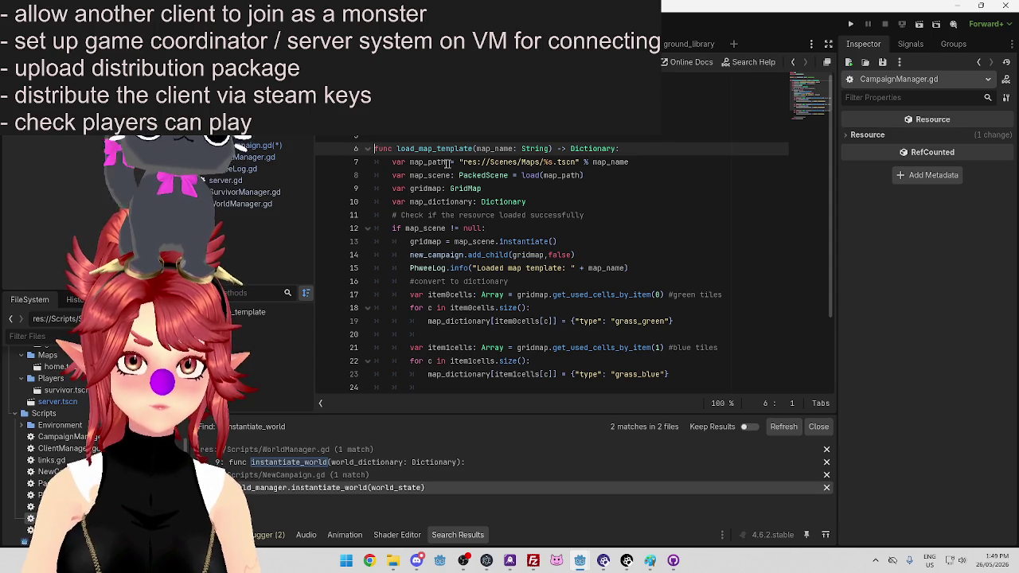
scroll(424, 161, down, 2)
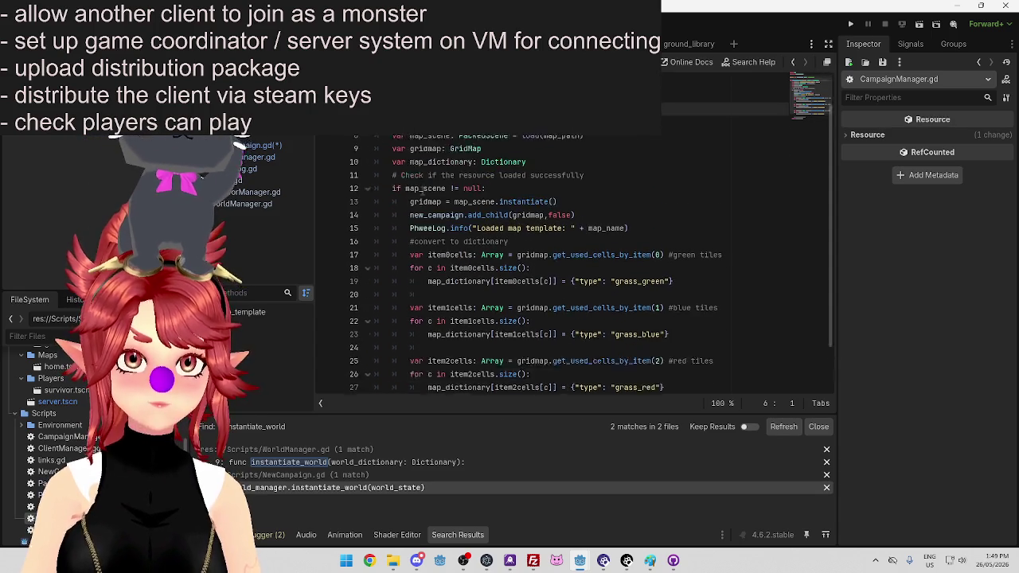
scroll(422, 187, up, 2)
scroll(438, 195, down, 2)
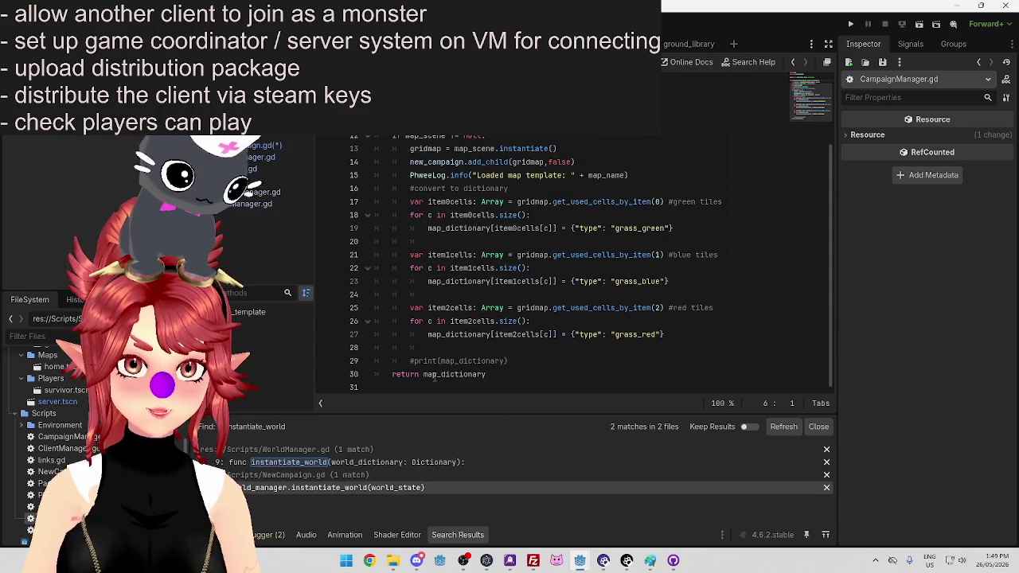
scroll(434, 379, up, 3)
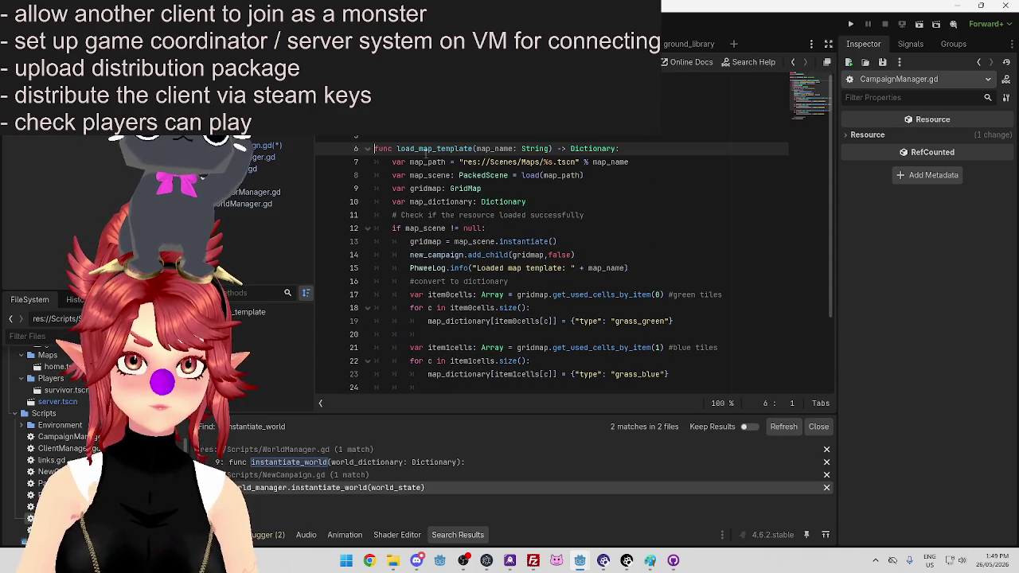
drag(397, 148, 474, 148)
key(ctrl+shift+f)
click(510, 338)
scroll(508, 329, down, 3)
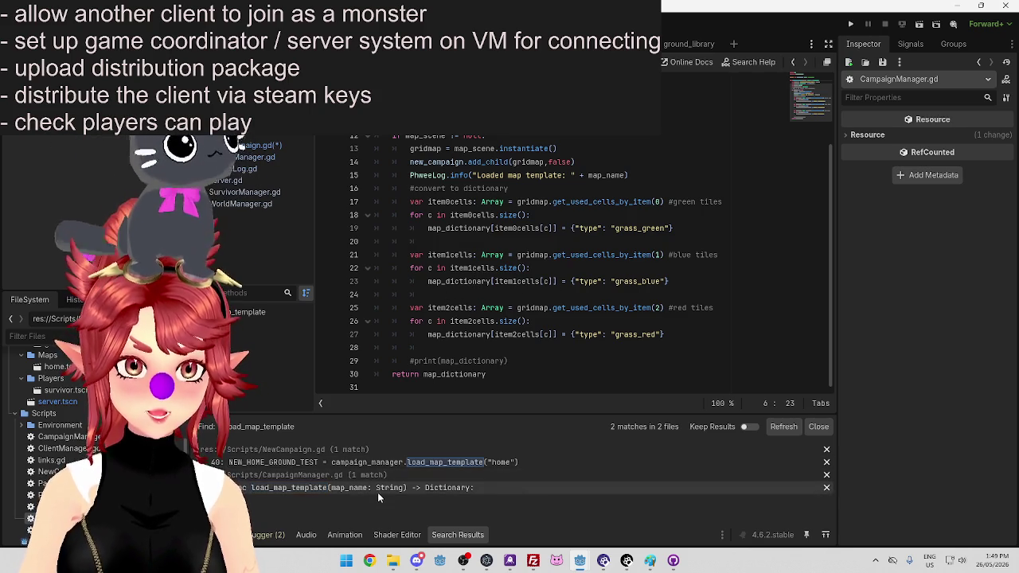
click(375, 463)
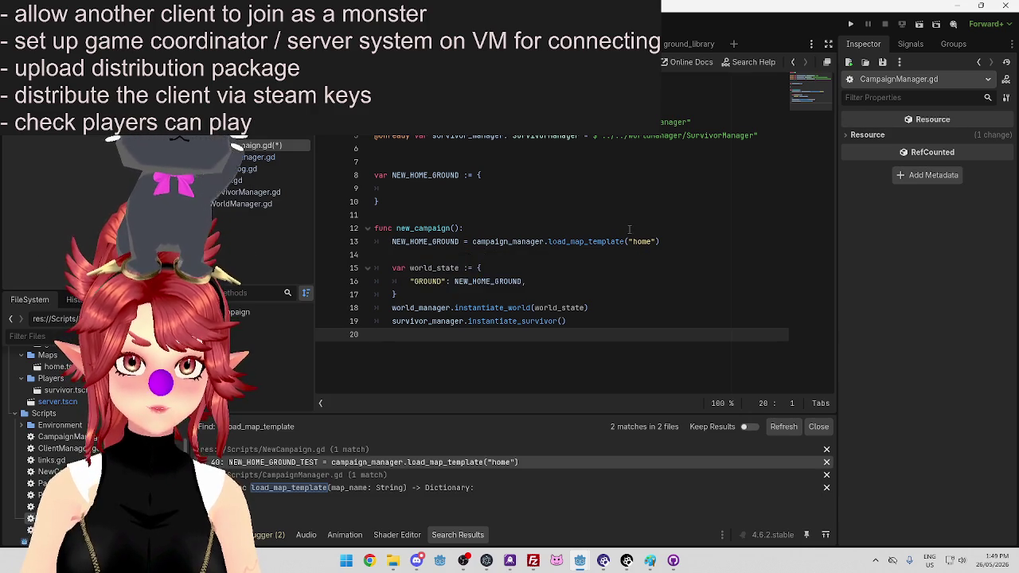
Add campaign_manager.unload_map_template("home") as a new line 14 in NewCampaign.gd
click(433, 255)
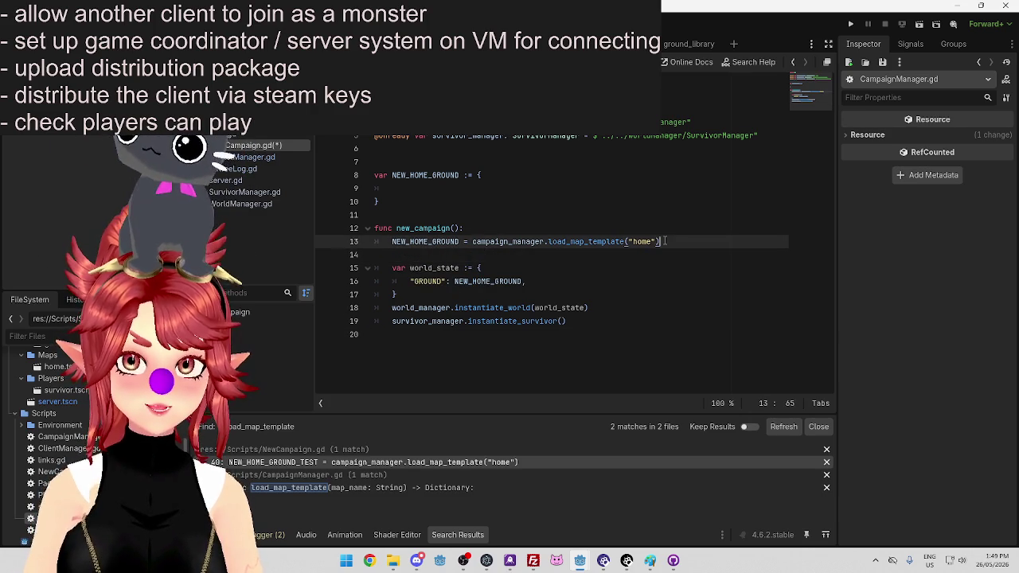
key(Tab)
key(Return)
key(Up)
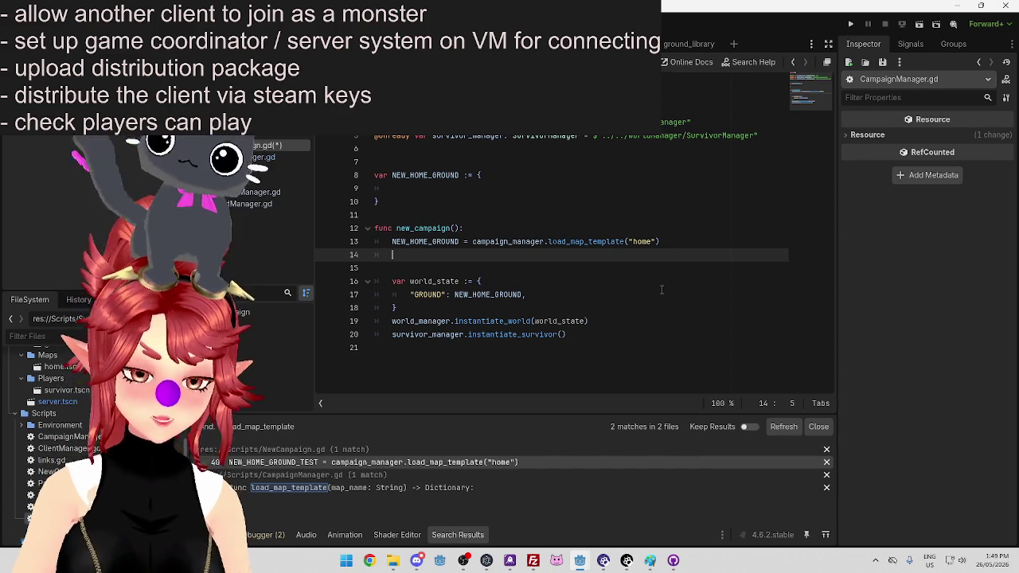
text(unload_map_)
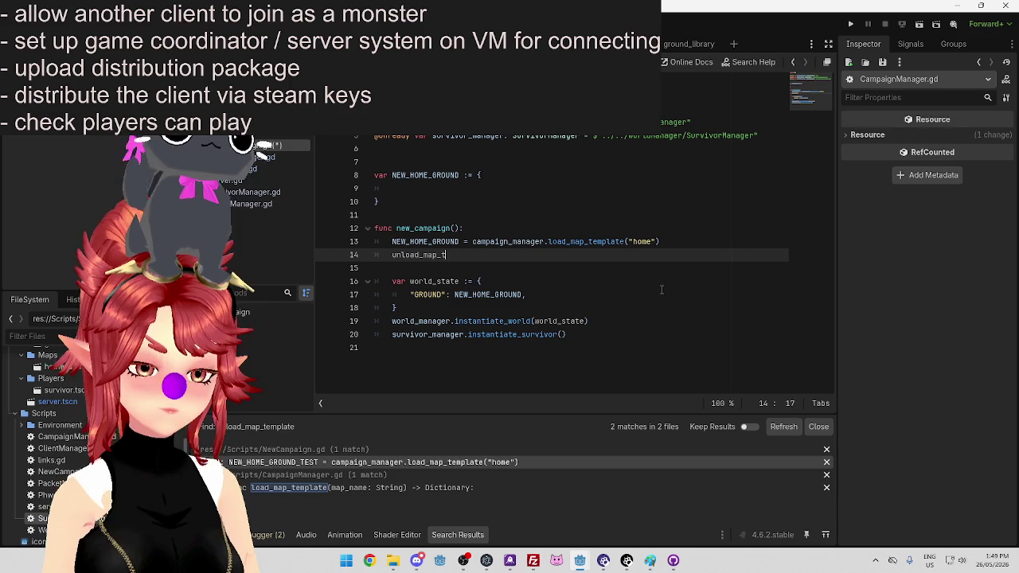
text(template())
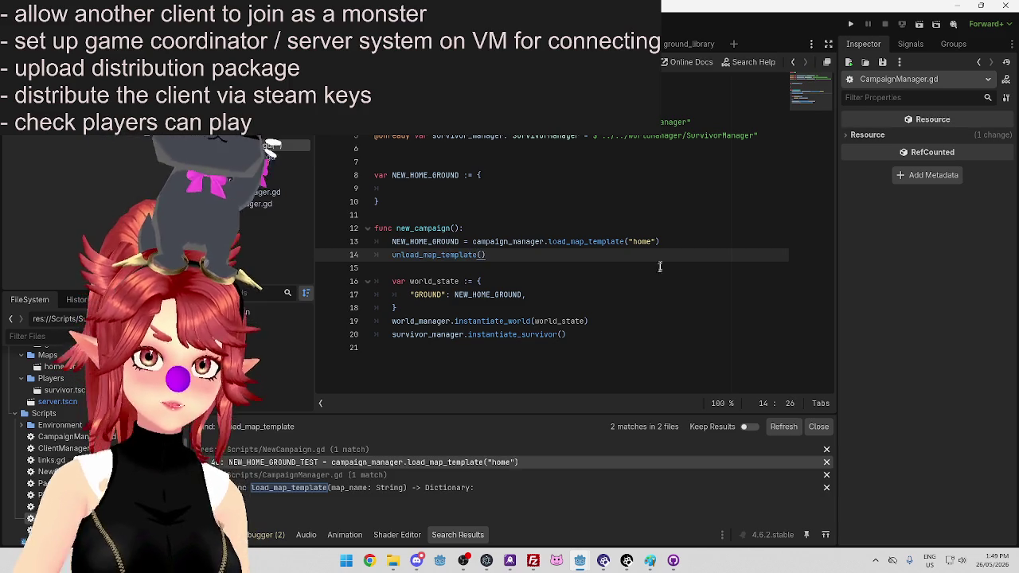
drag(629, 241, 658, 241)
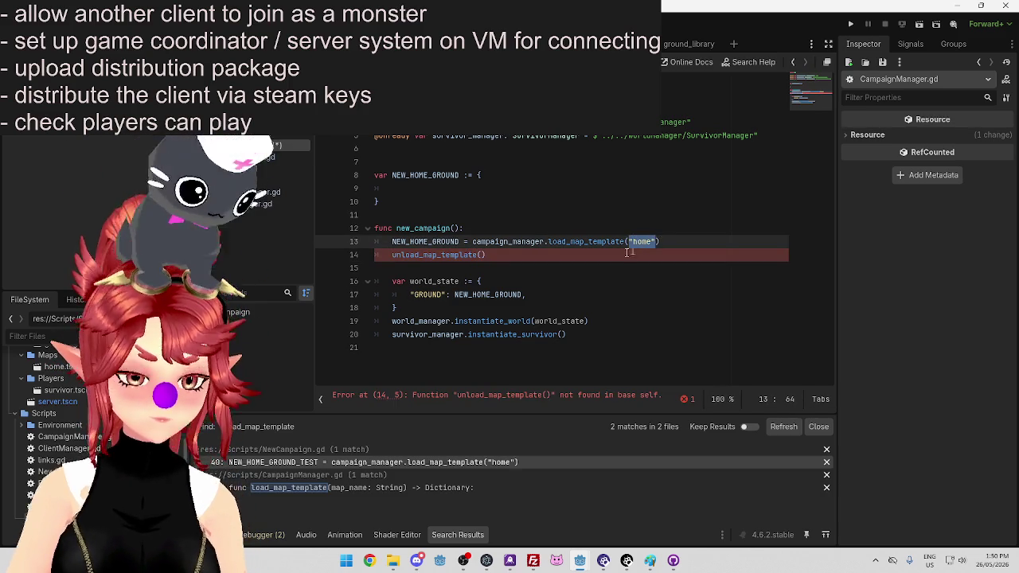
key(ctrl+c)
click(483, 255)
key(ctrl+v)
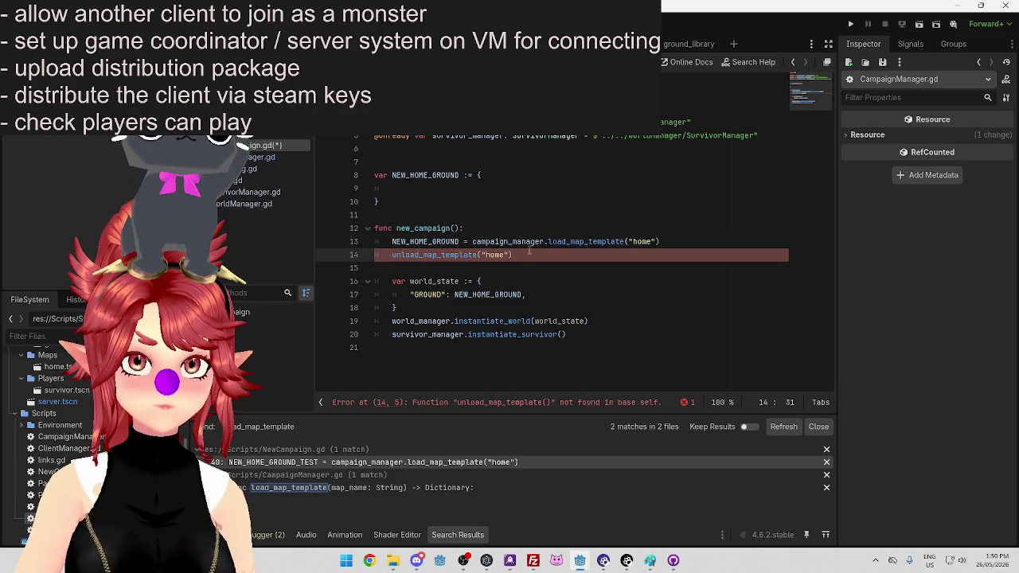
click(524, 256)
drag(472, 241, 547, 241)
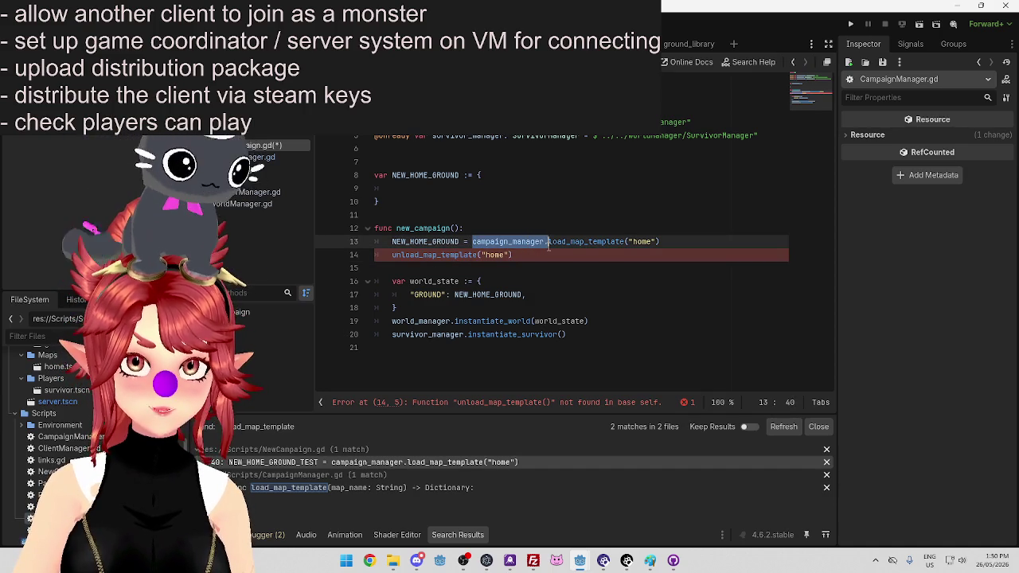
key(ctrl+c)
click(392, 254)
key(ctrl+v)
click(562, 281)
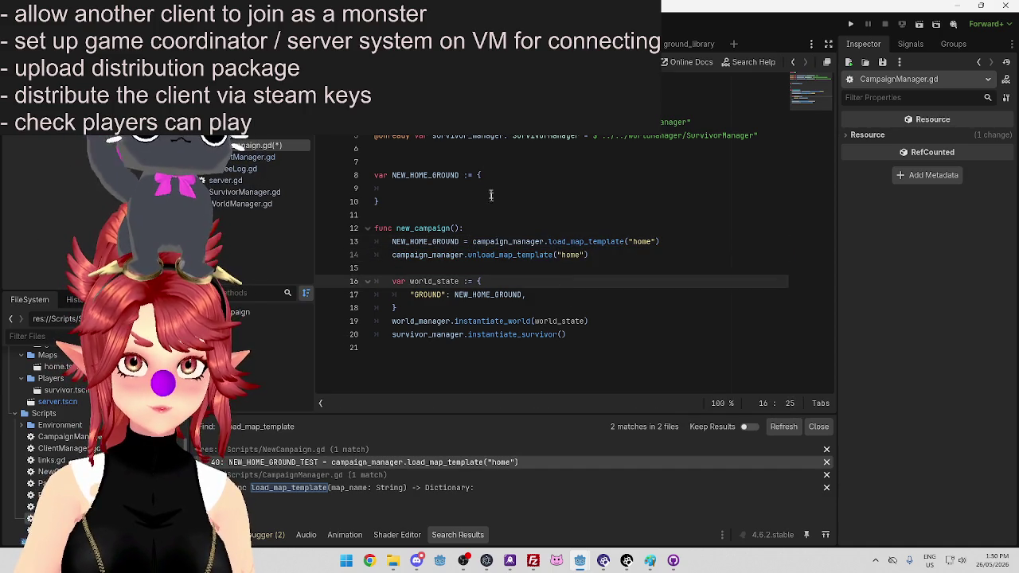
Open the load_map_template definition in CampaignManager.gd
ctrl+click(446, 255)
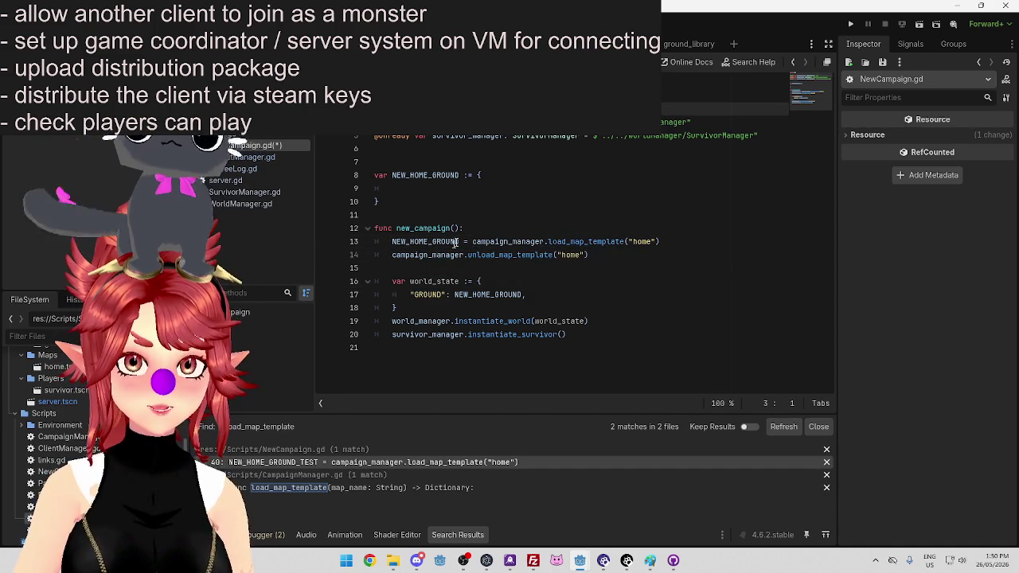
ctrl+click(552, 243)
scroll(492, 262, down, 4)
scroll(492, 262, up, 2)
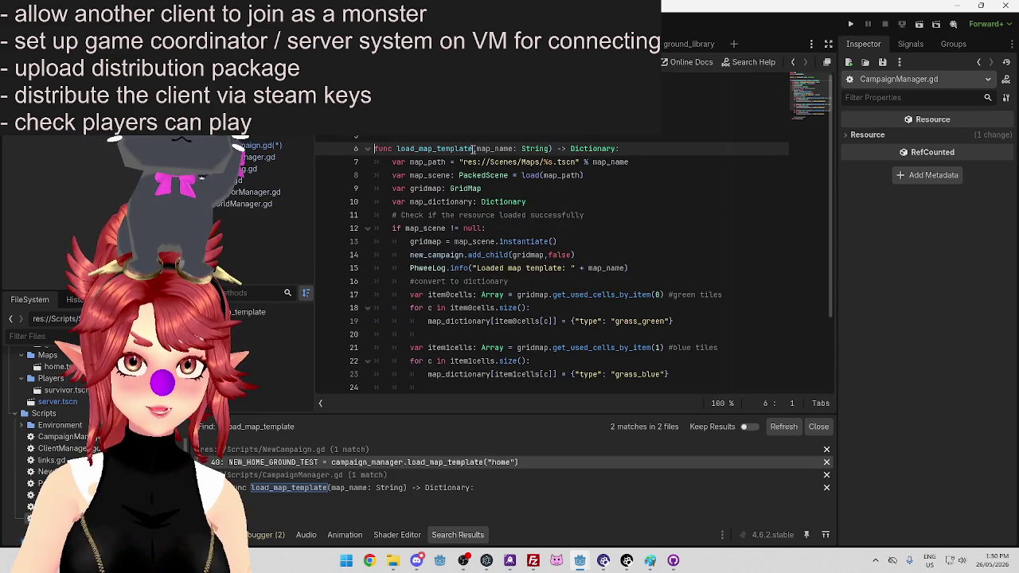
In CampaignManager.gd, paste a copy of the load_map_template header as a new function on line 32
drag(374, 149, 568, 149)
scroll(510, 199, down, 2)
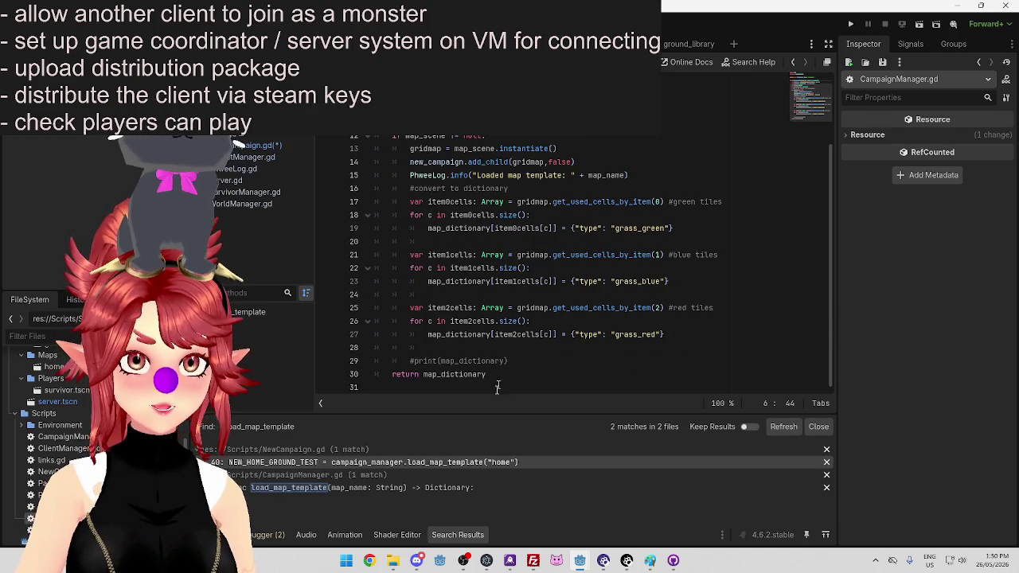
click(505, 383)
key(Return)
key(ctrl+v)
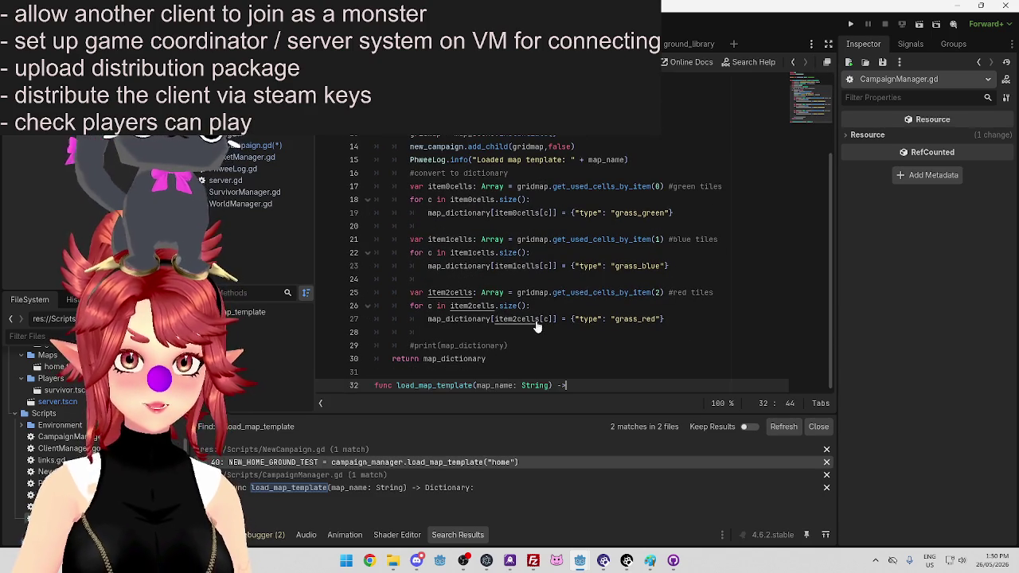
key(BackSpace)
key(BackSpace)
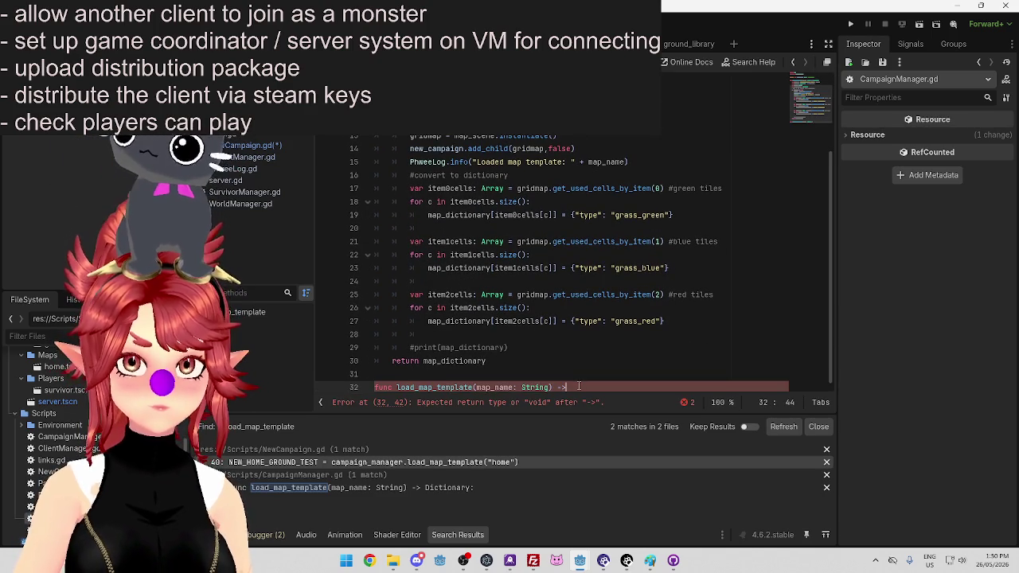
text(:)
key(Return)
scroll(569, 327, up, 3)
scroll(523, 168, down, 2)
scroll(514, 171, up, 2)
scroll(525, 223, down, 3)
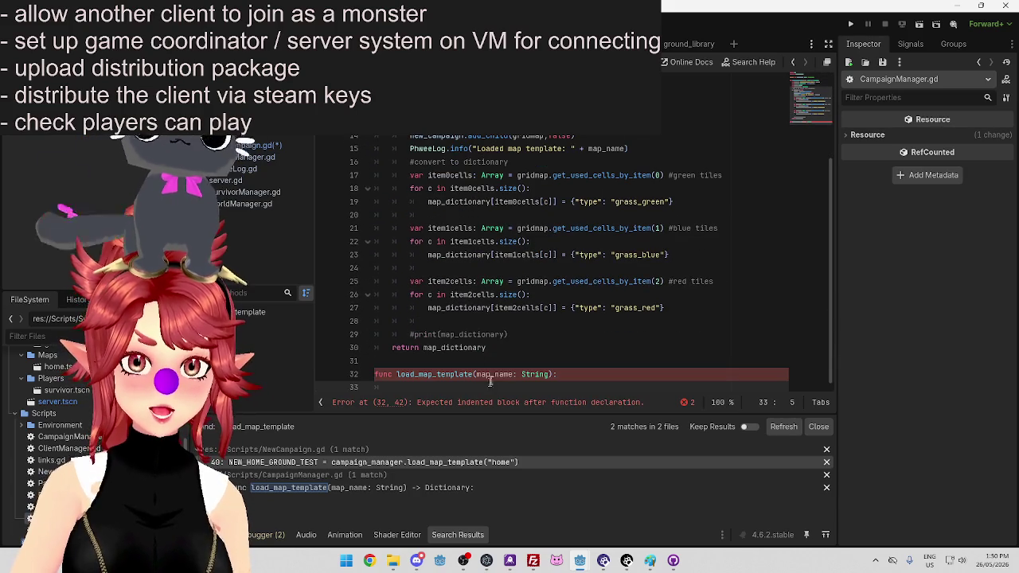
Delete the unload_map_template("home") line from NewCampaign.gd
click(287, 146)
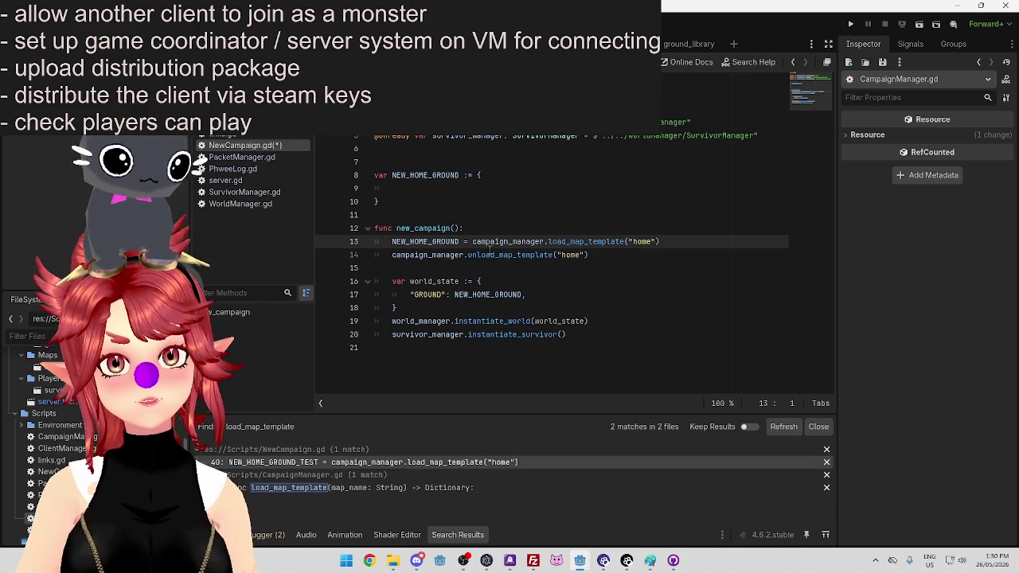
mouse_move(507, 240)
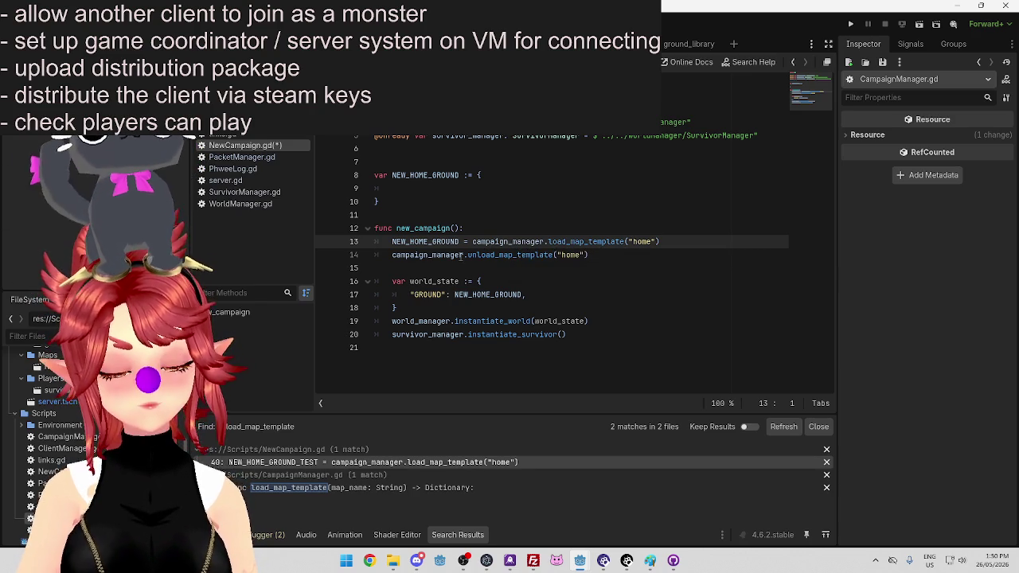
drag(589, 255, 383, 253)
key(BackSpace)
key(BackSpace)
key(BackSpace)
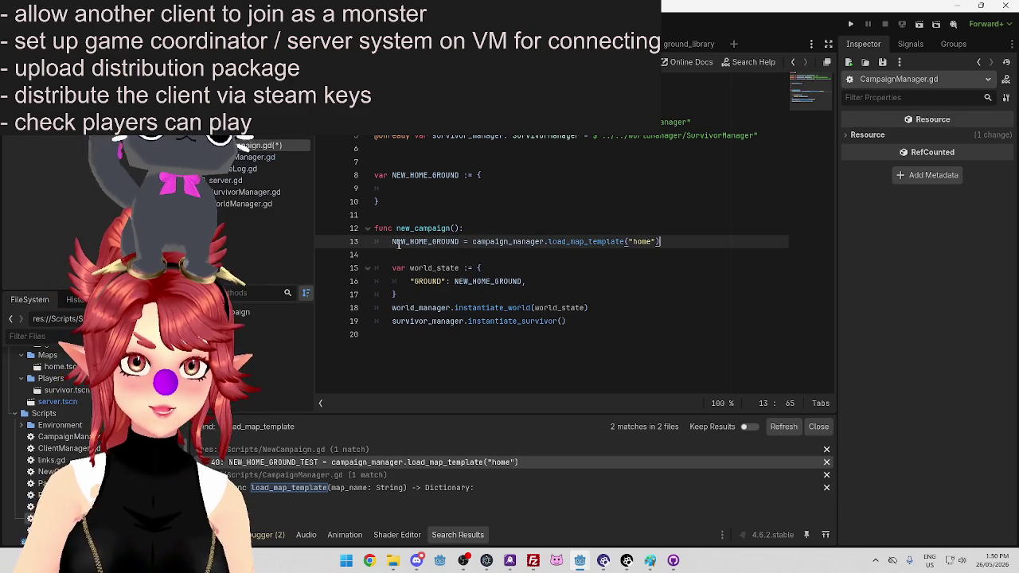
Delete the half-written function header on line 32 of CampaignManager.gd
ctrl+click(585, 241)
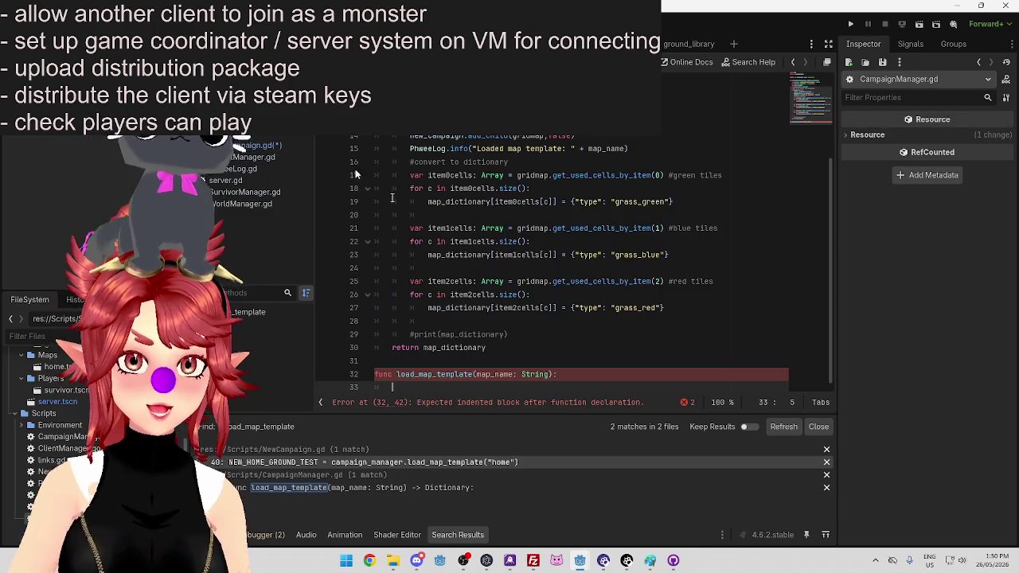
drag(562, 373, 366, 374)
key(BackSpace)
key(BackSpace)
scroll(551, 337, up, 3)
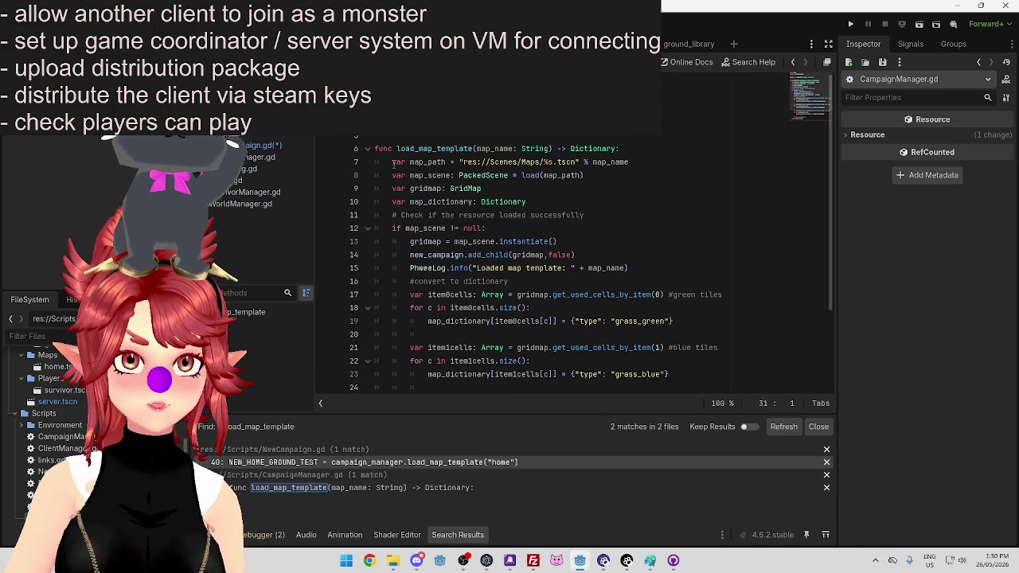
Check the new_campaign declaration on line 4 and where it is used
scroll(463, 179, down, 3)
scroll(466, 175, up, 3)
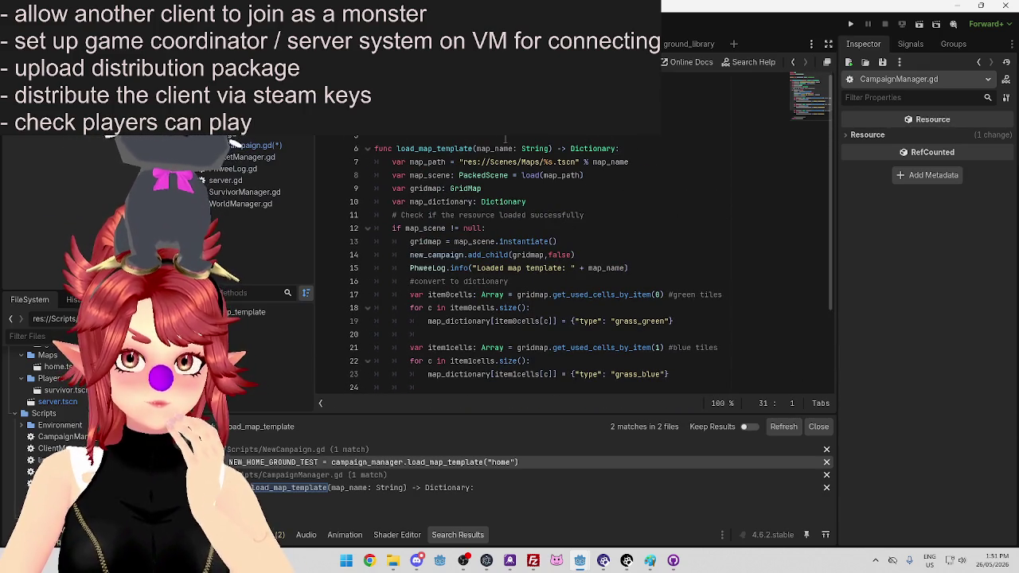
click(453, 123)
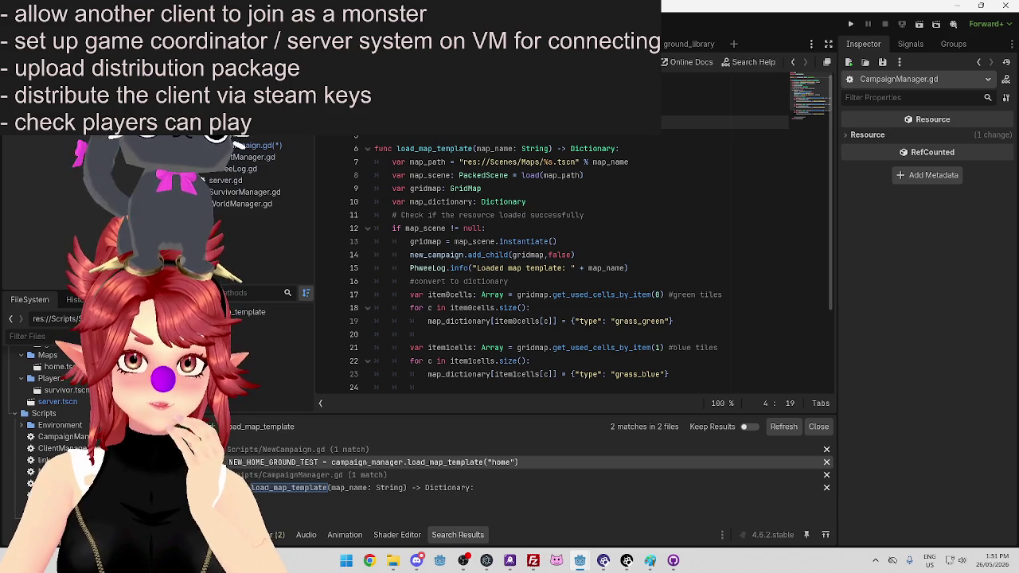
double_click(482, 122)
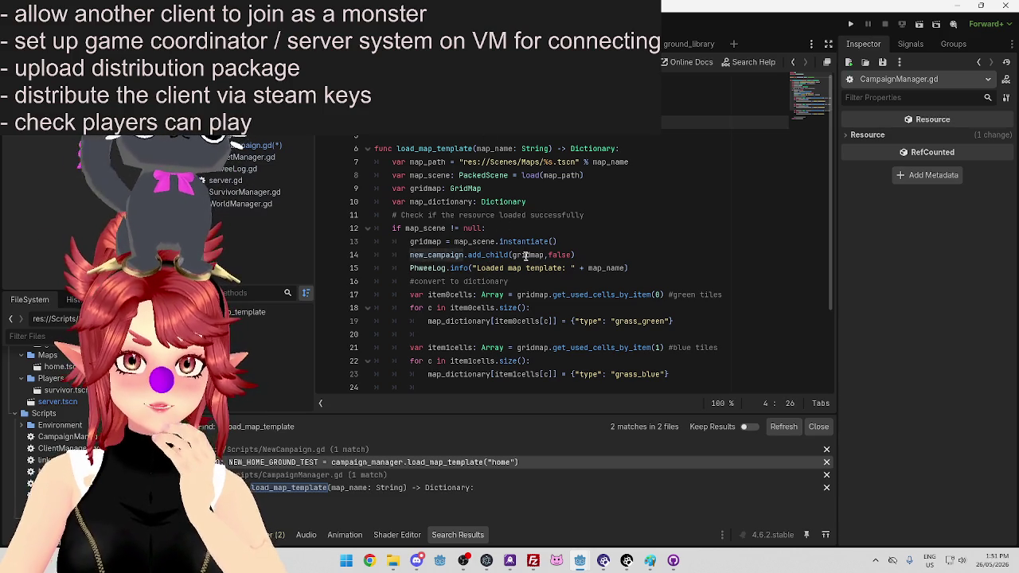
Tidy the blank lines around the commented-out print line before the return
scroll(526, 261, down, 3)
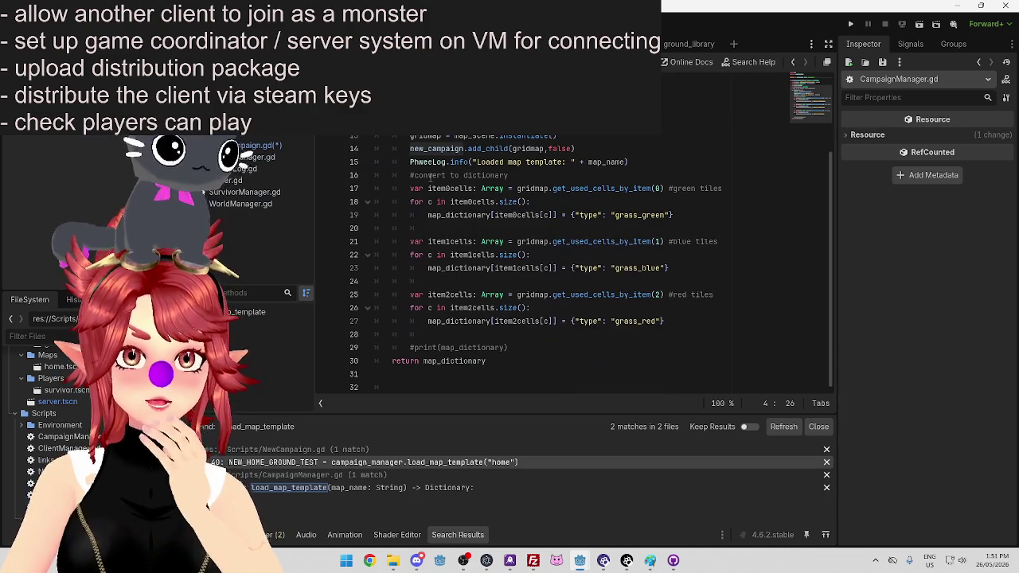
scroll(439, 175, up, 2)
scroll(500, 188, down, 2)
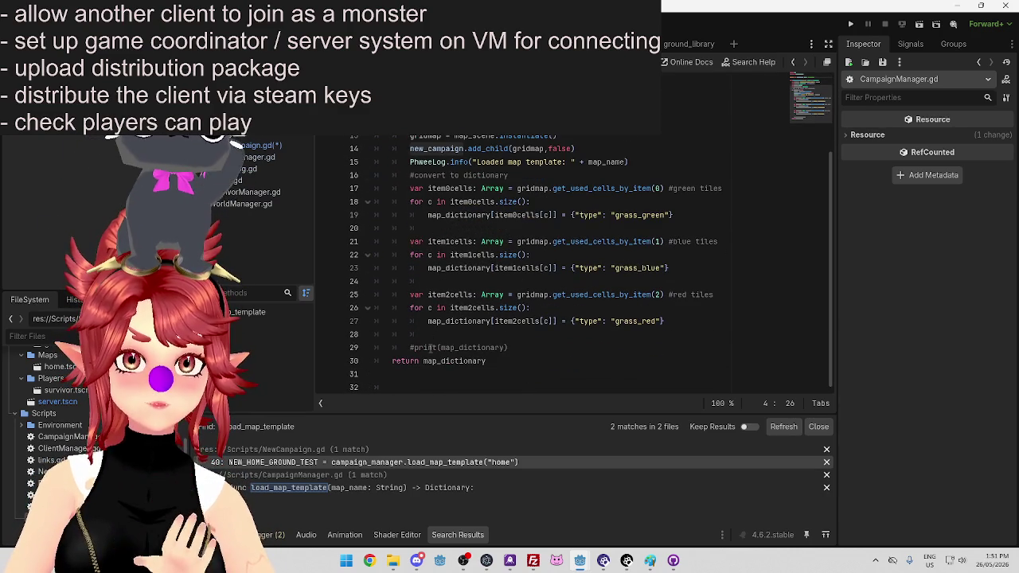
drag(518, 347, 409, 348)
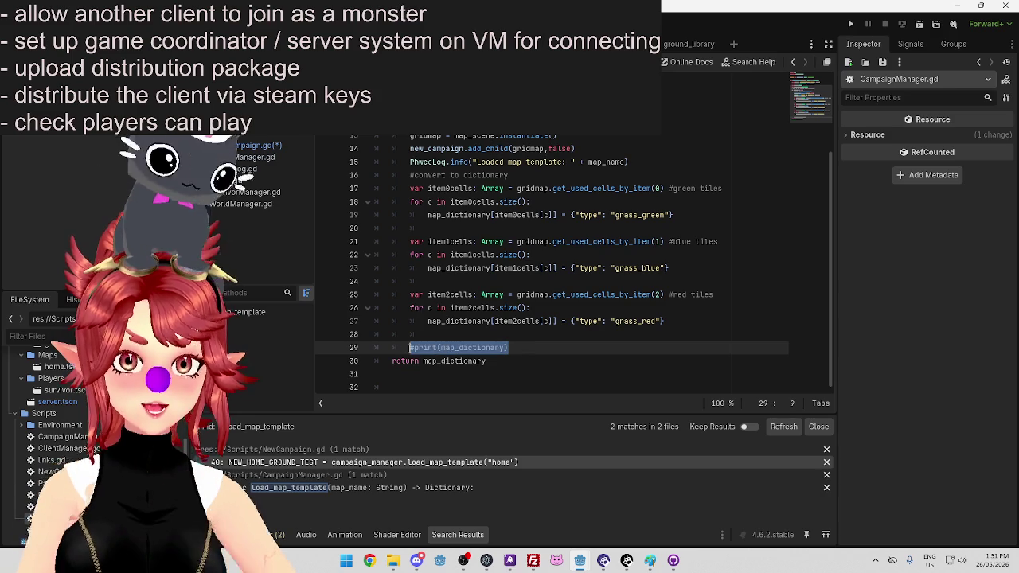
click(516, 348)
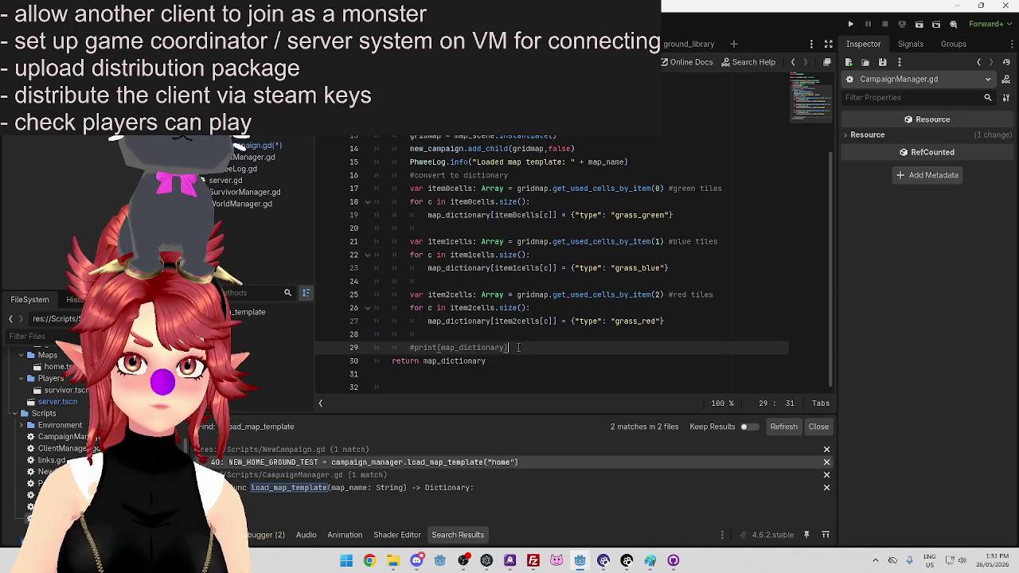
key(Return)
drag(436, 334, 300, 334)
key(BackSpace)
key(BackSpace)
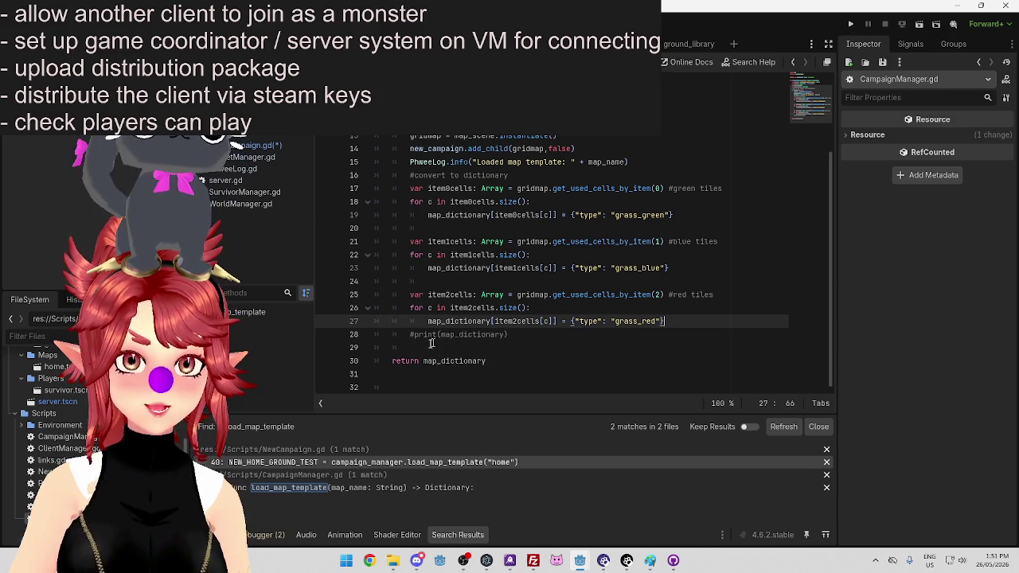
click(446, 347)
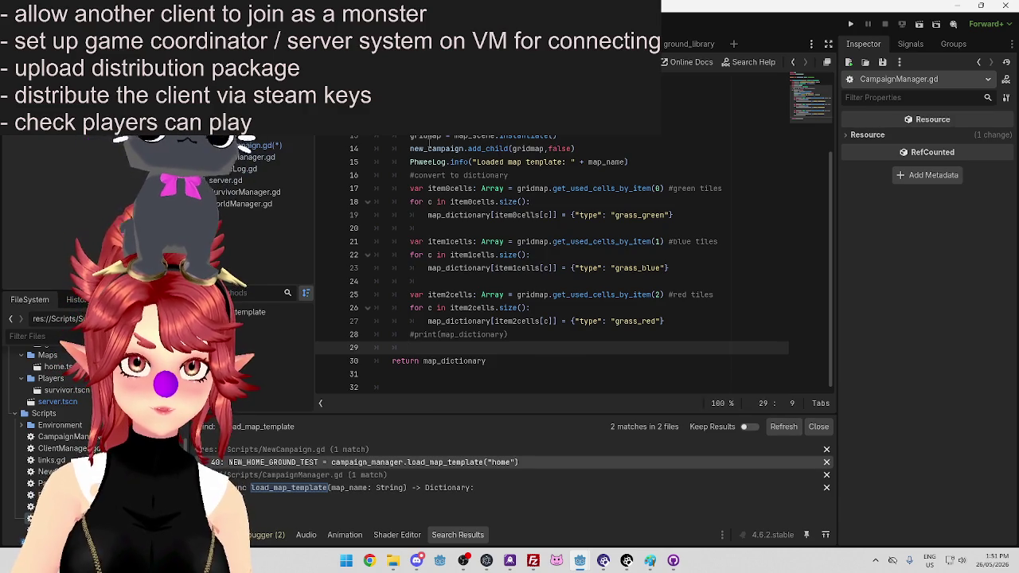
Add gridmap.queue_free() via autocomplete just before return map_dictionary
double_click(416, 139)
key(ctrl+c)
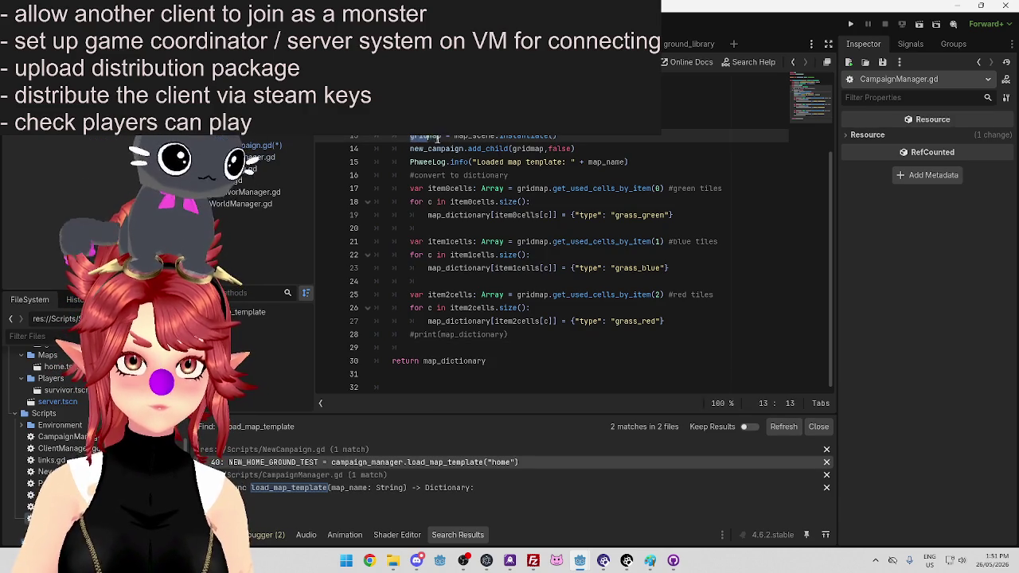
click(443, 348)
key(ctrl+v)
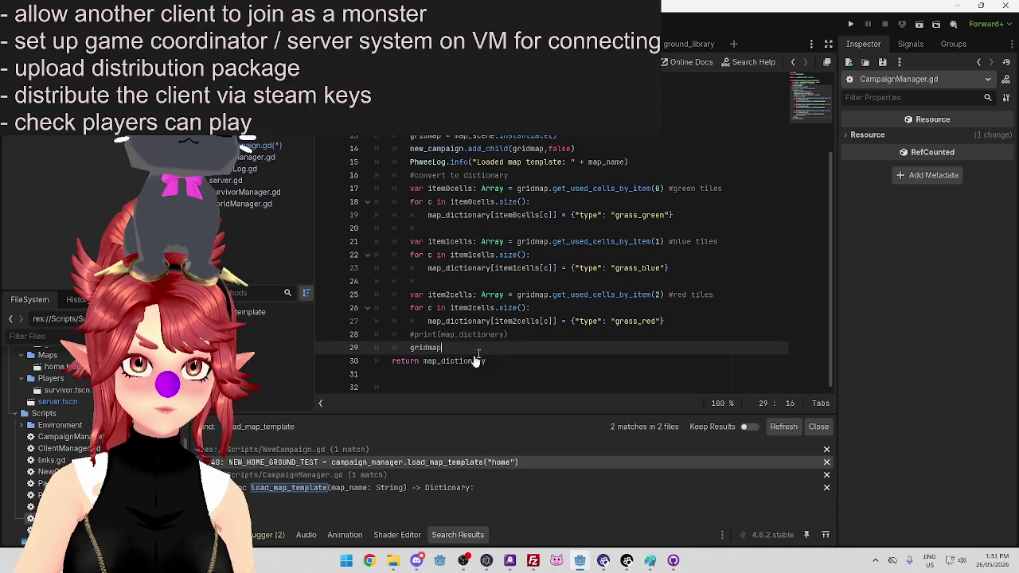
text(.queu)
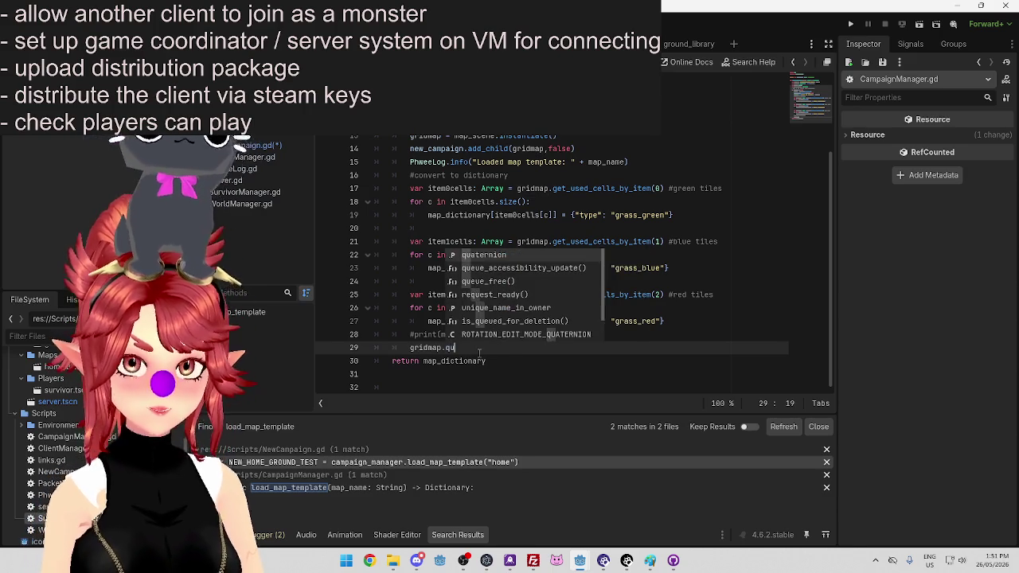
key(Down)
key(Return)
click(560, 331)
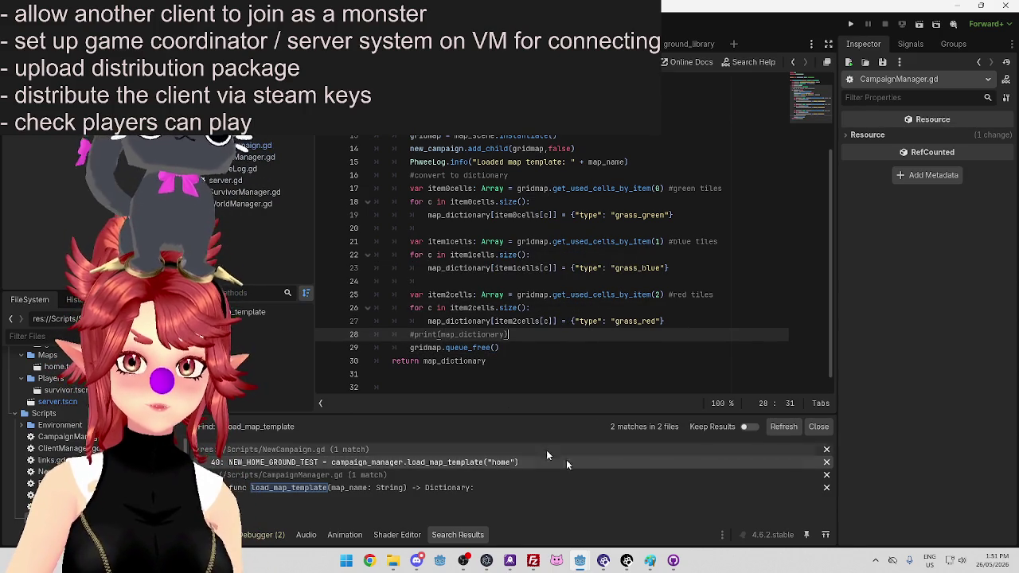
Launch the game with F5 from the other Godot project window
mouse_move(583, 563)
click(645, 517)
key(F5)
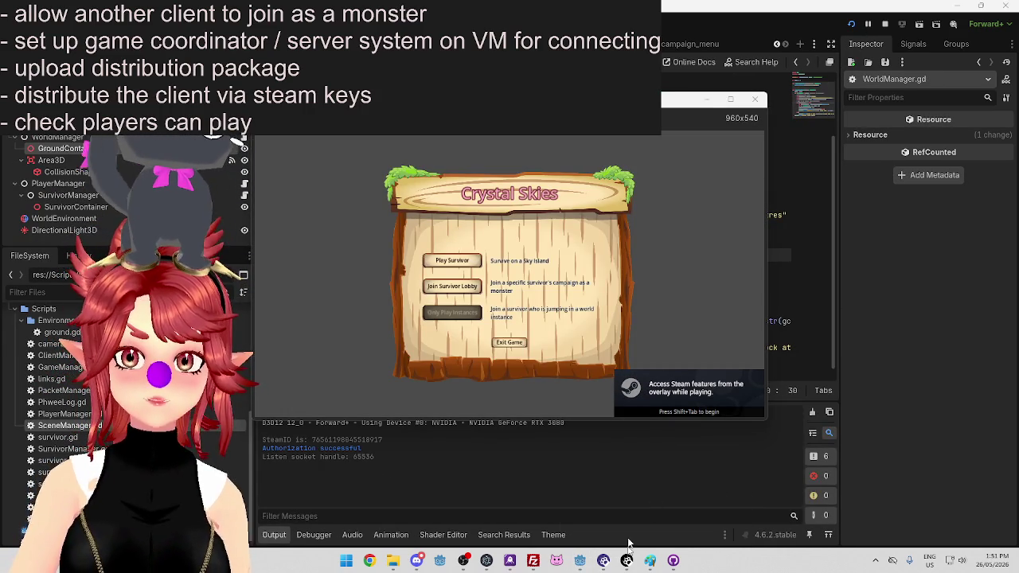
Run the second Godot project too and check the home map in the game windows
click(578, 564)
click(851, 24)
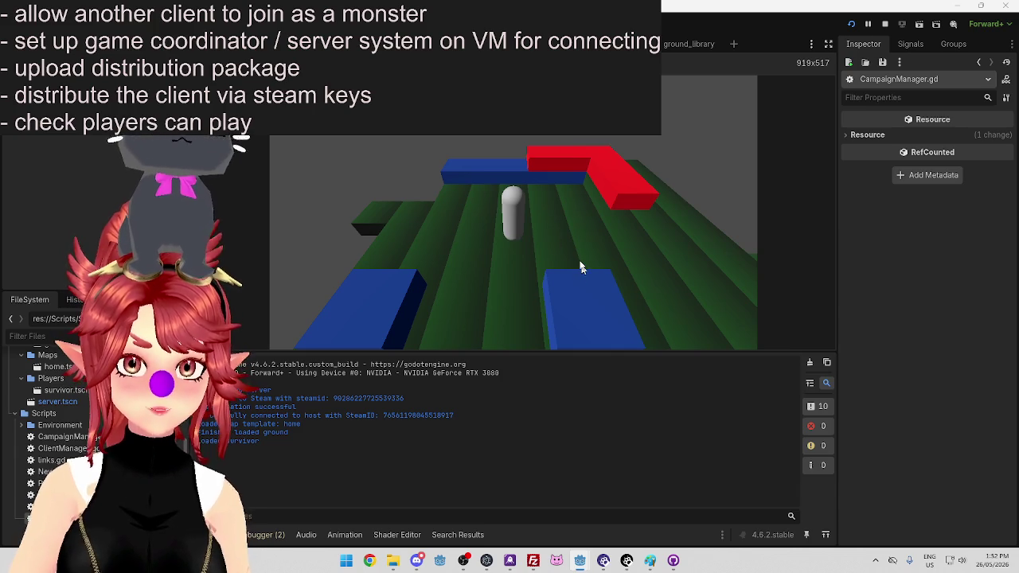
key(alt+Tab)
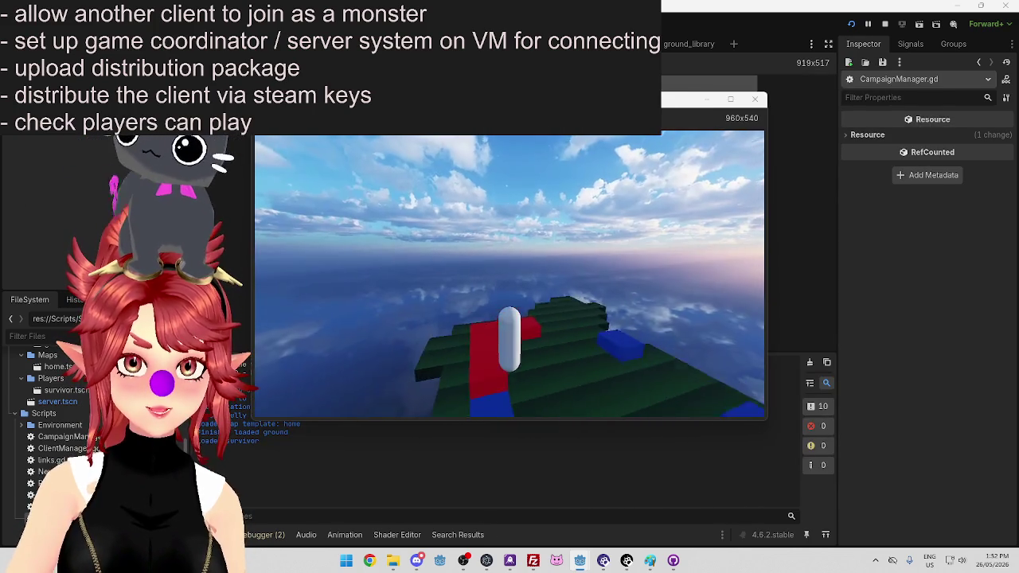
key(alt+Tab)
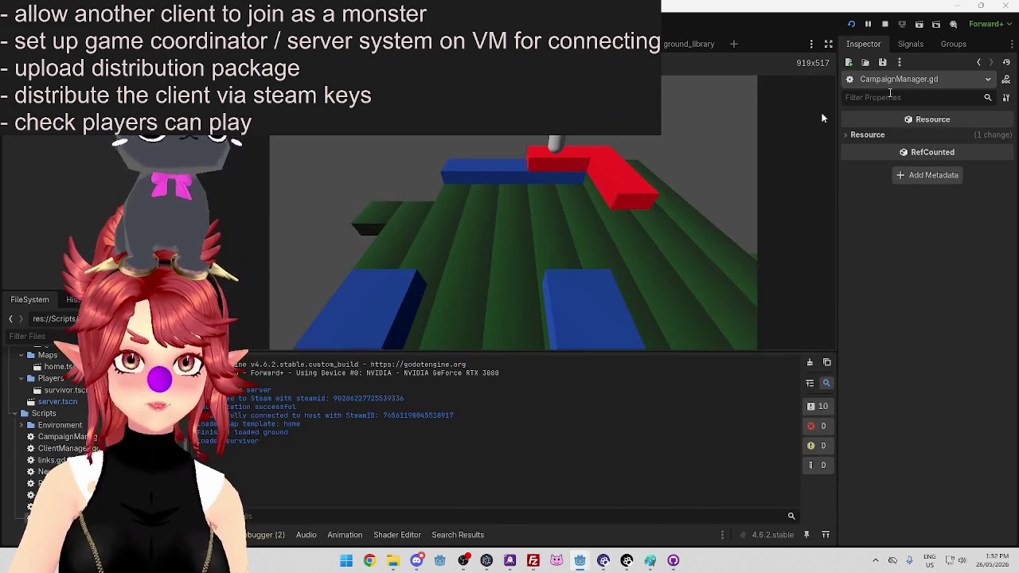
click(654, 217)
click(409, 137)
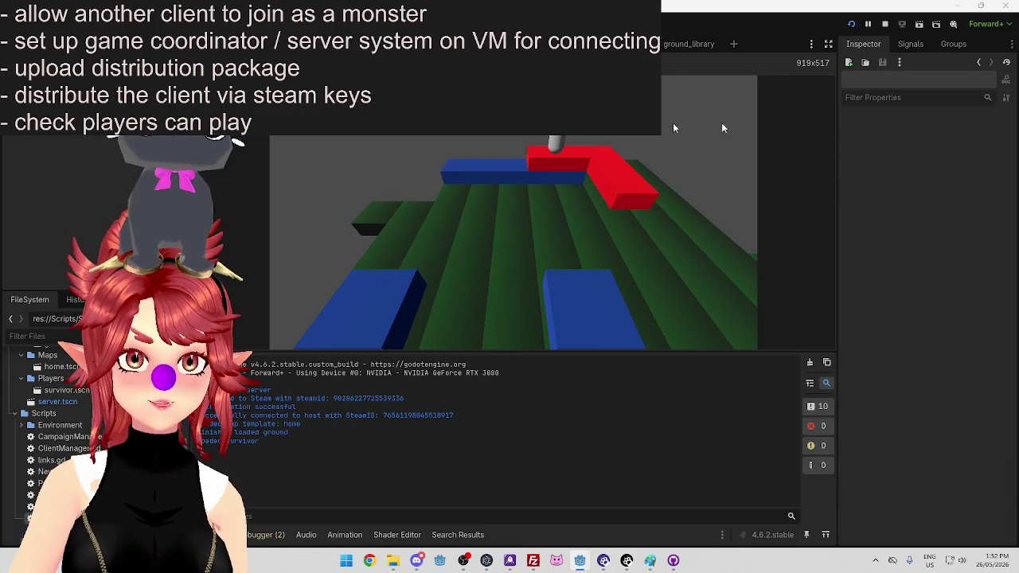
Stop the running game and return to the survivor.tscn editor window
click(885, 24)
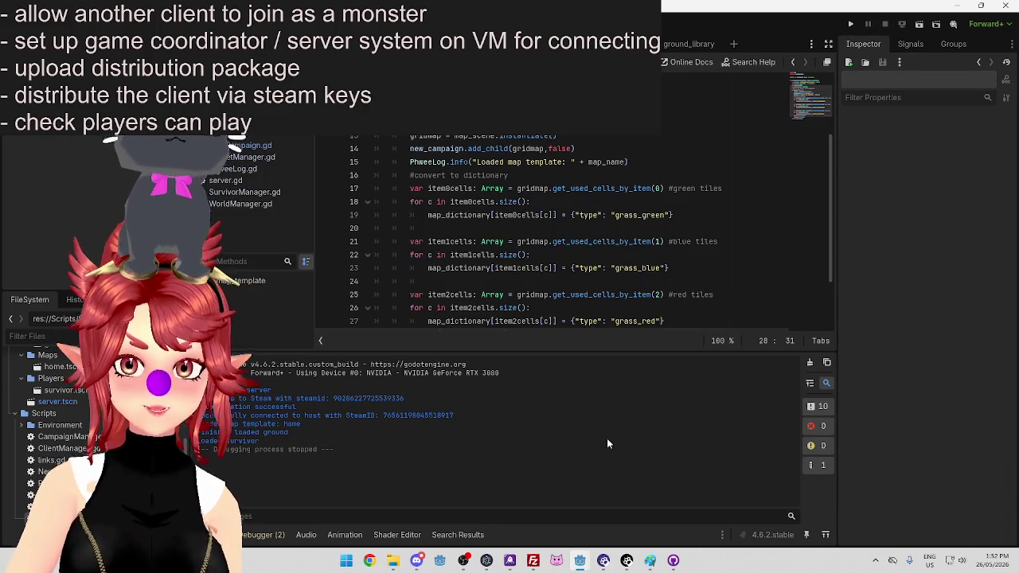
mouse_move(579, 561)
click(536, 523)
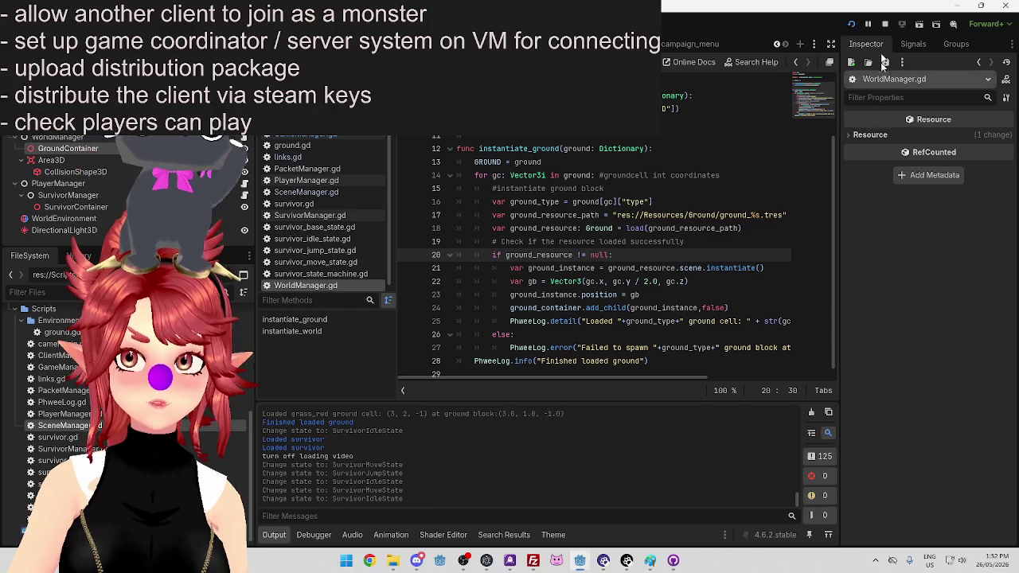
click(673, 561)
Commit the change in the CrystalSkies repository with summary 'Hide home world grids'
click(79, 43)
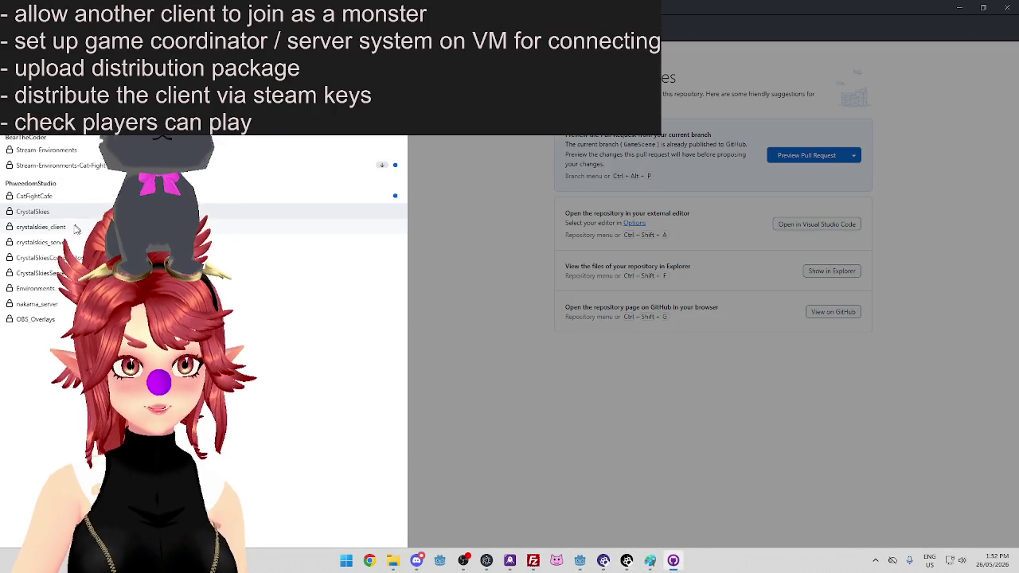
click(33, 211)
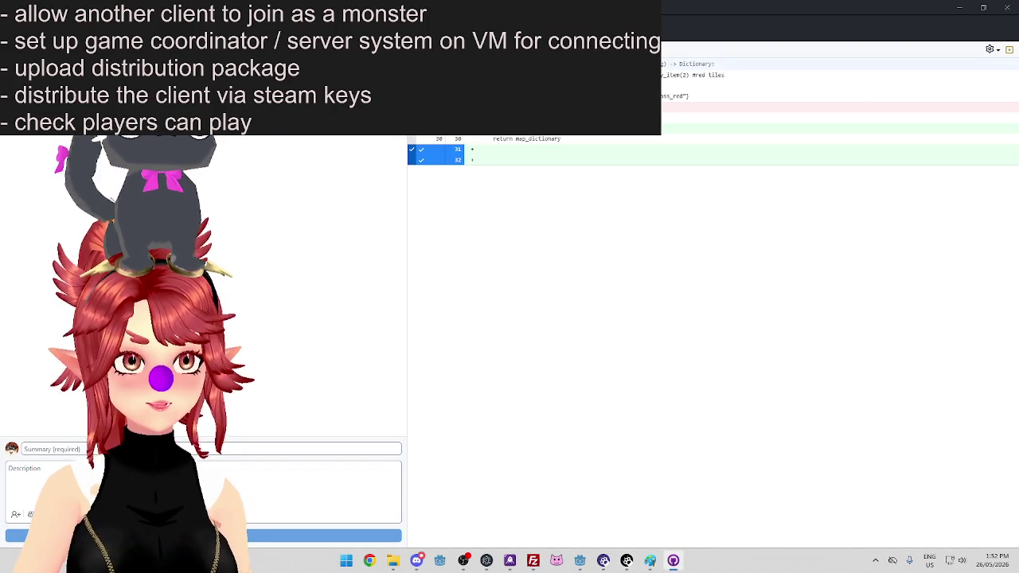
text(Hide template)
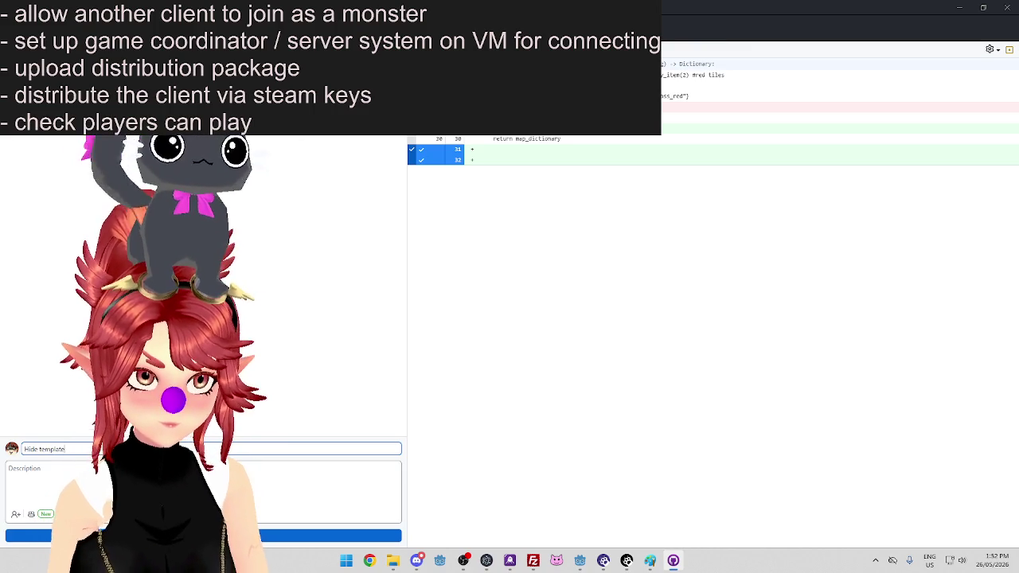
text(Home world)
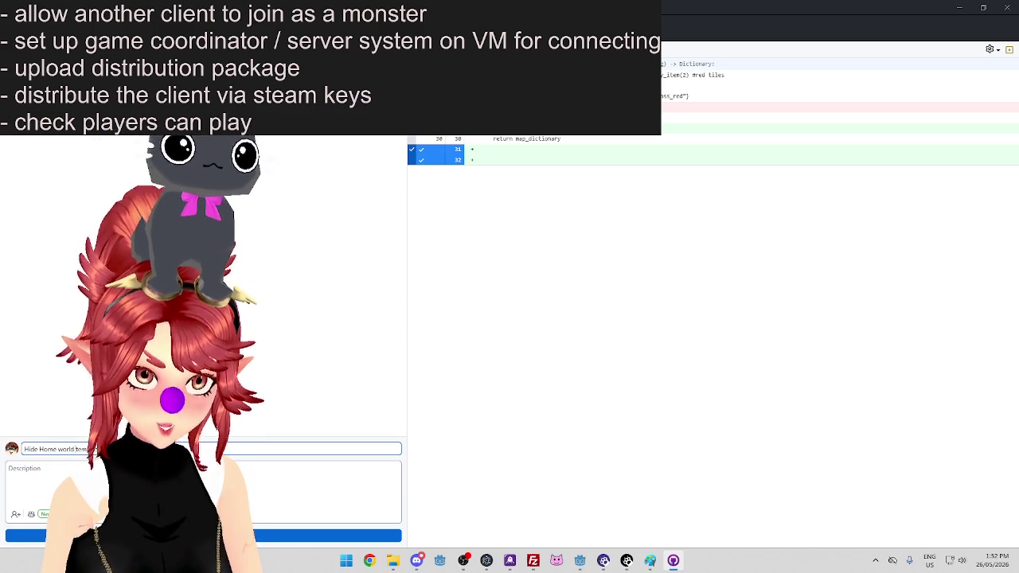
key(BackSpace)
key(BackSpace)
key(BackSpace)
text(grids)
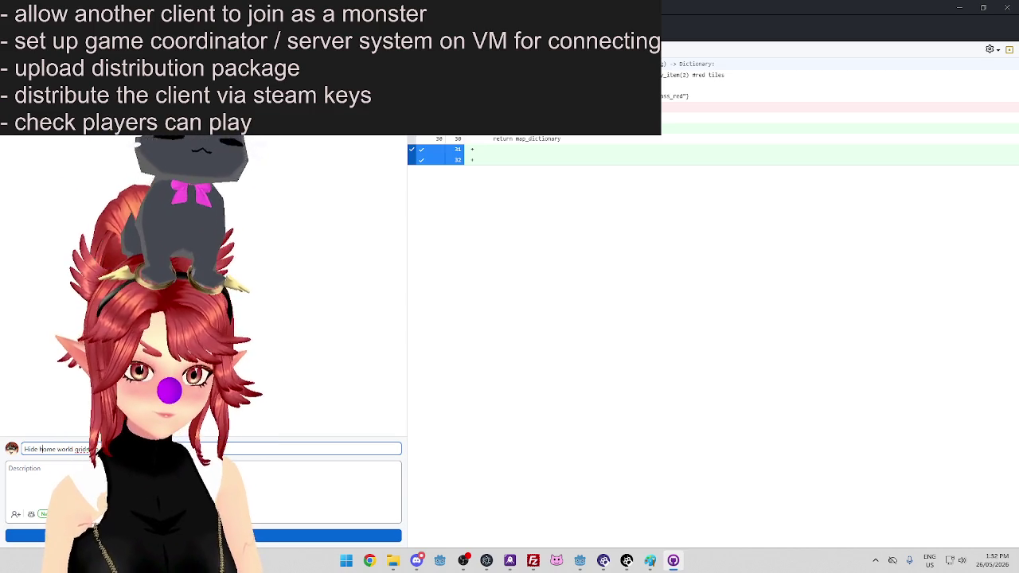
click(342, 535)
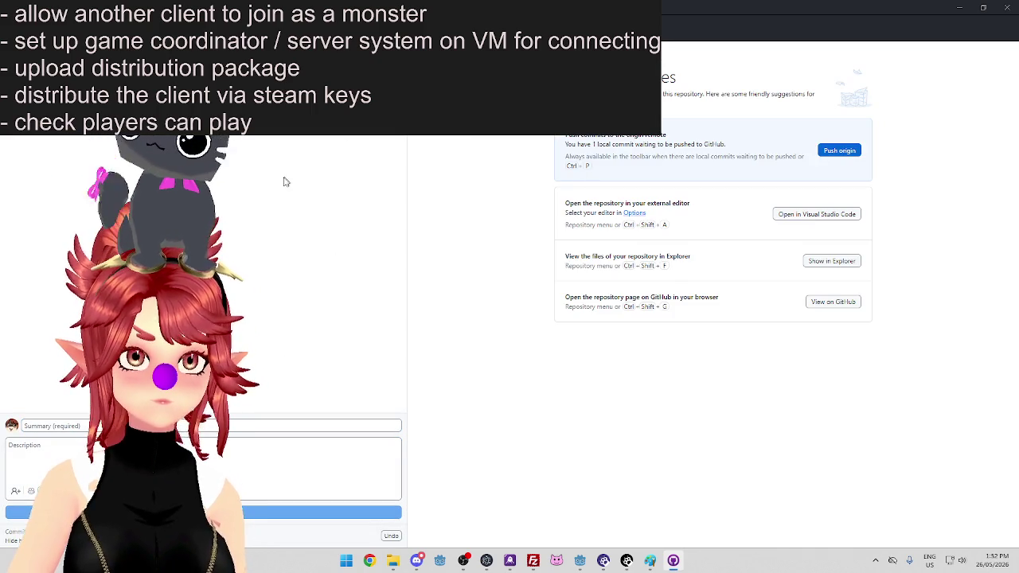
Push the commit to origin, then open the Twitch stream bookmark in Chrome
key(ctrl+p)
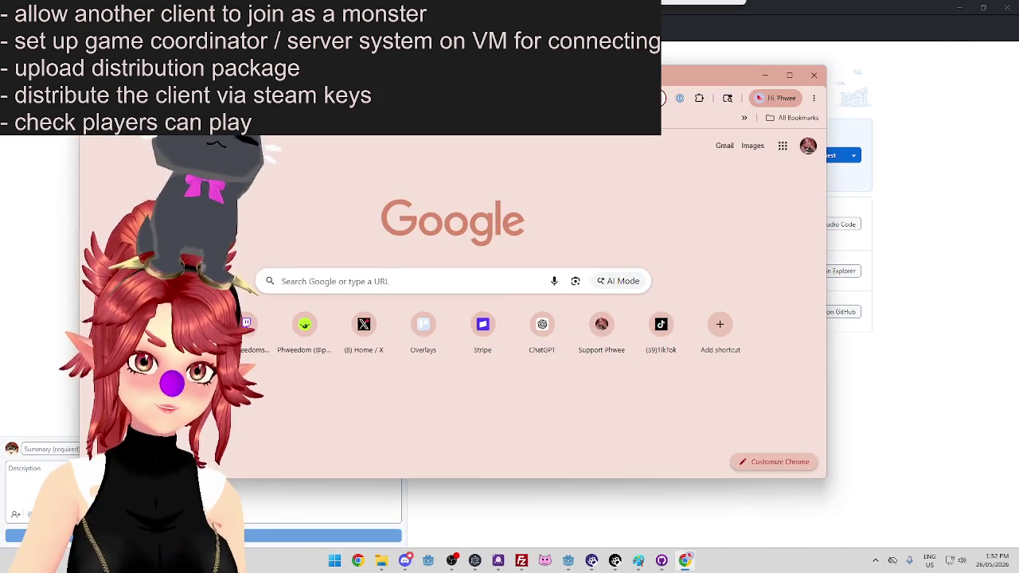
click(412, 119)
click(411, 148)
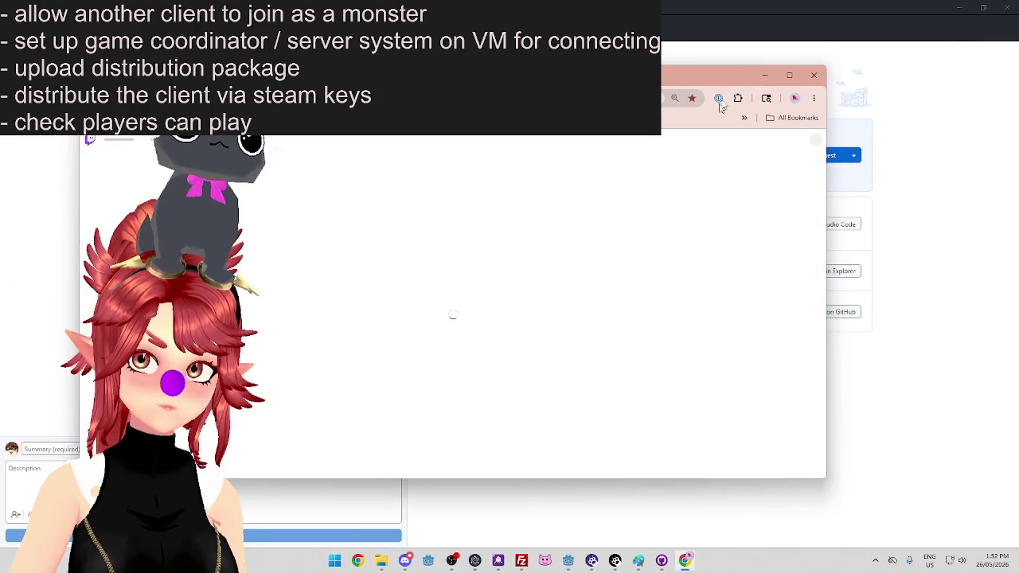
Maximize the Chrome window with the Twitch stream and bring up the Start menu
key(super+Up)
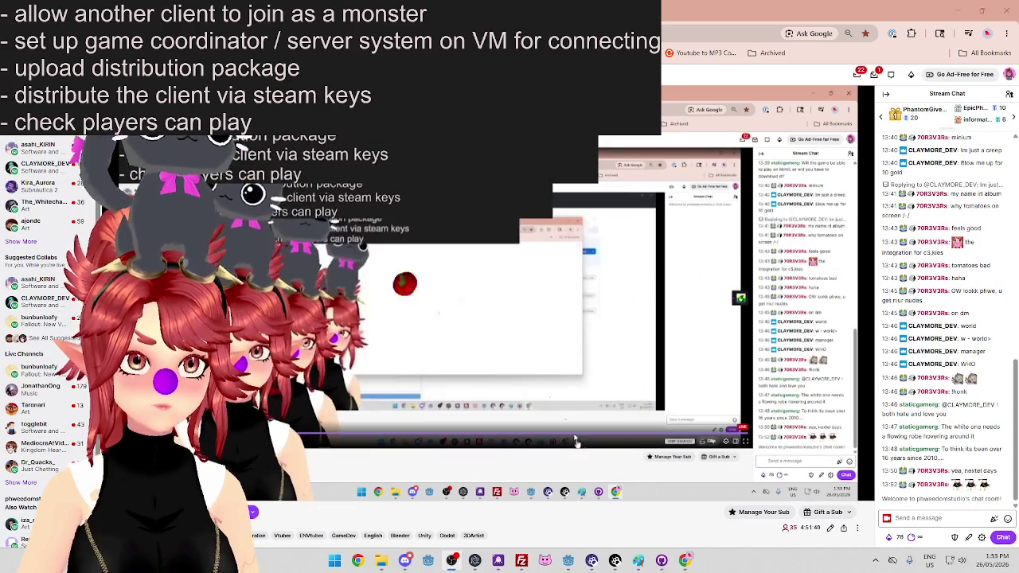
key(super)
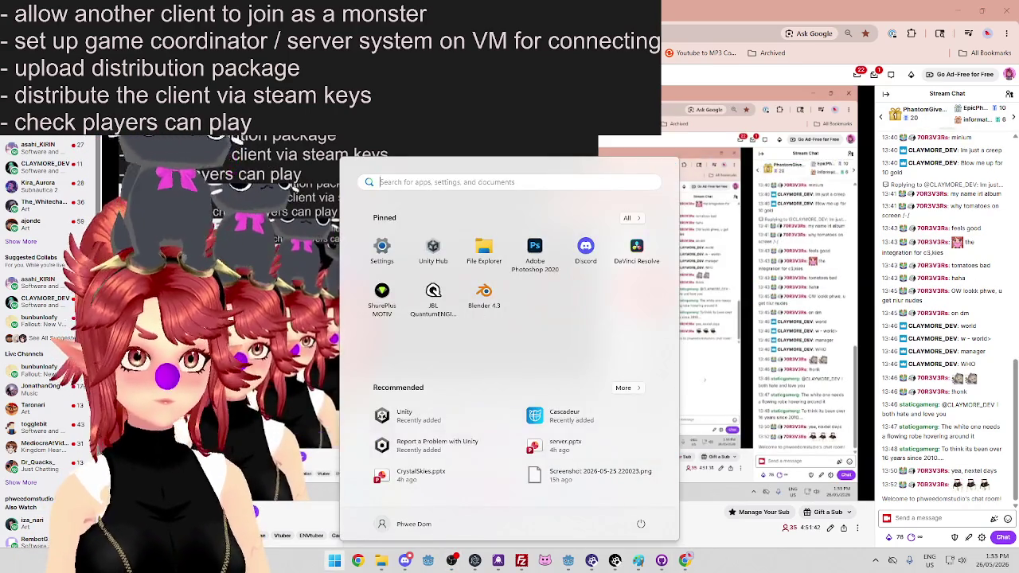
Search the Start menu for 'raid', clear the search, and restore Chrome to a smaller window
text(raid)
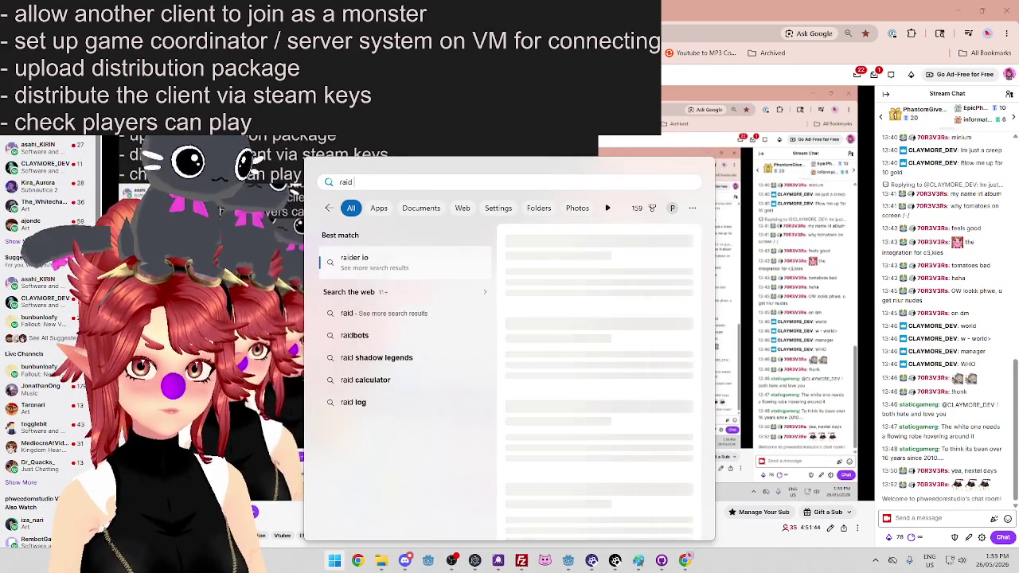
key(BackSpace)
key(BackSpace)
key(BackSpace)
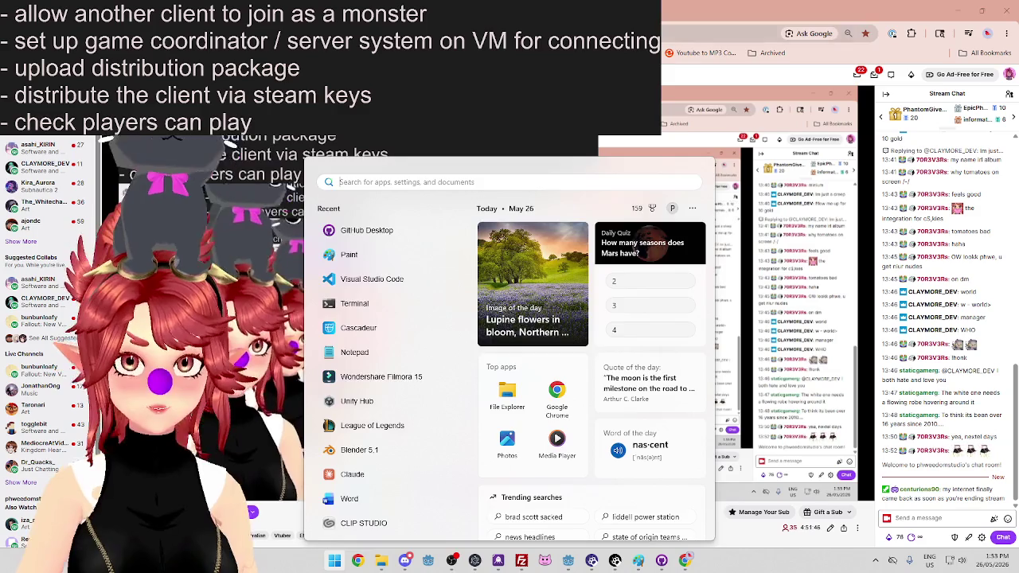
text(raid)
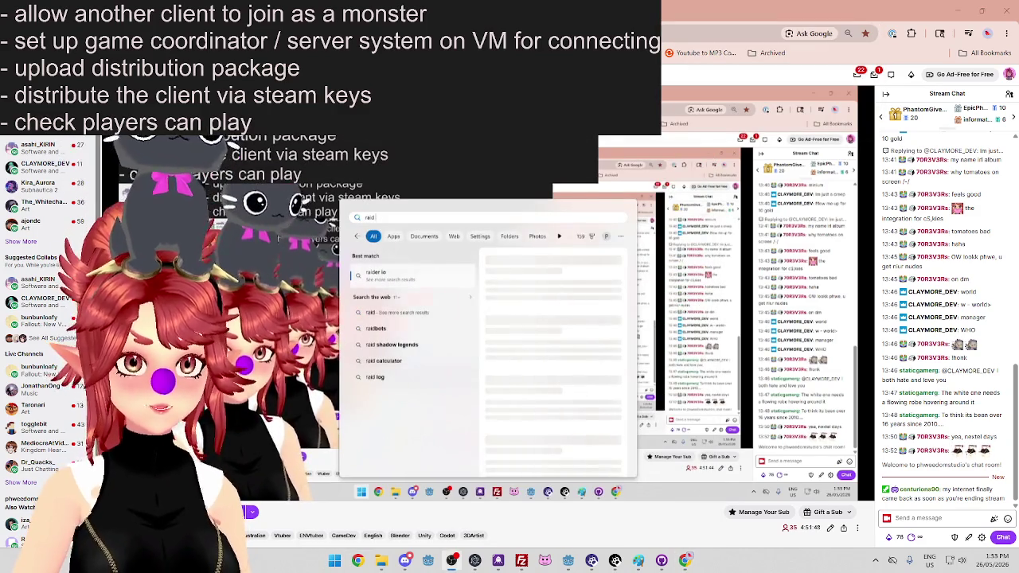
key(BackSpace)
key(BackSpace)
key(BackSpace)
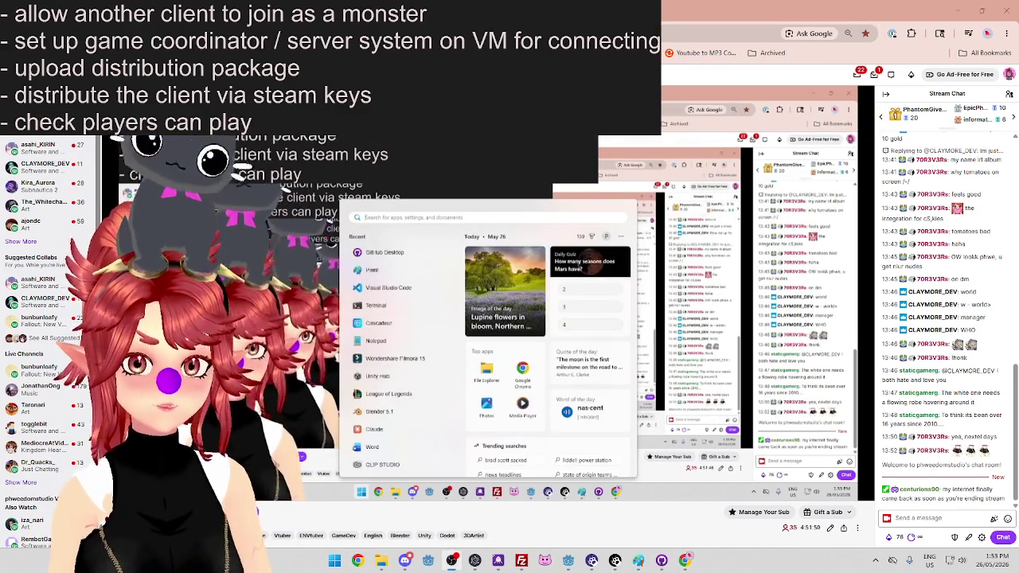
text(r)
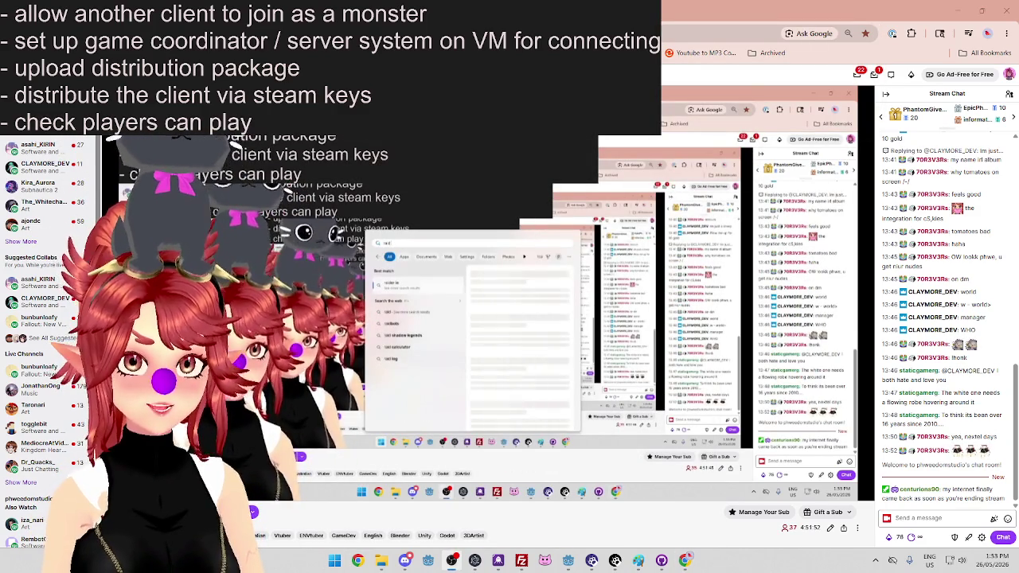
key(BackSpace)
key(BackSpace)
key(BackSpace)
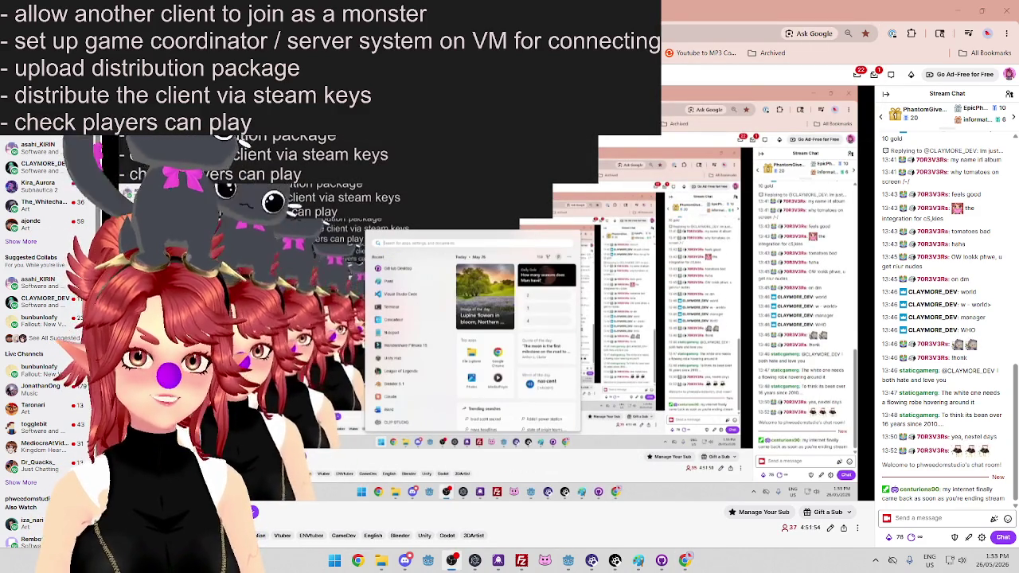
text(r)
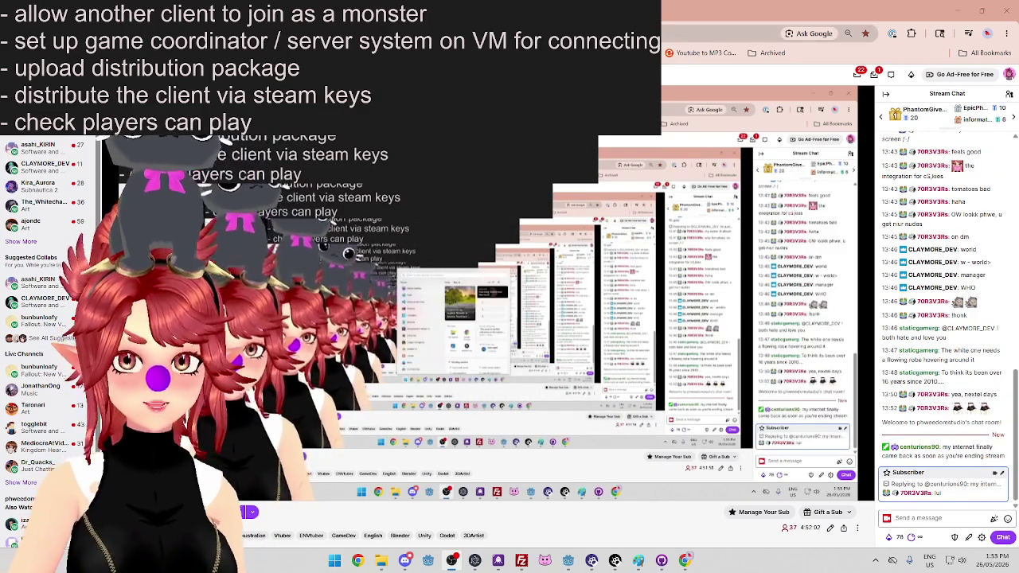
key(super+Down)
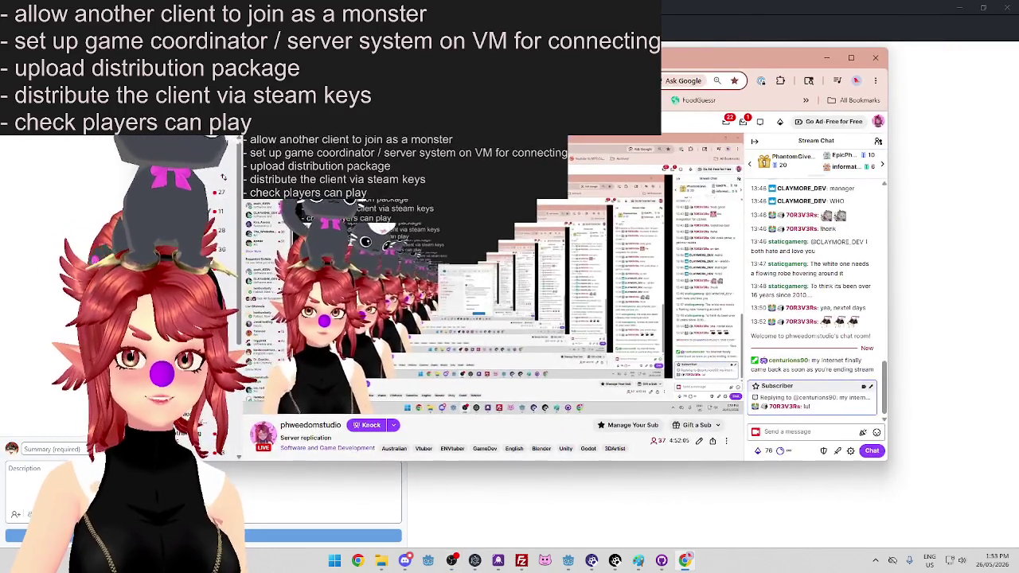
Move the Twitch Chrome window down to the lower middle of the screen
mouse_move(764, 58)
mouse_down()
mouse_move(947, 0)
mouse_move(541, 0)
mouse_move(660, 0)
mouse_up()
mouse_move(405, 106)
mouse_down()
mouse_move(534, 8)
mouse_move(383, 135)
mouse_move(403, 370)
mouse_up()
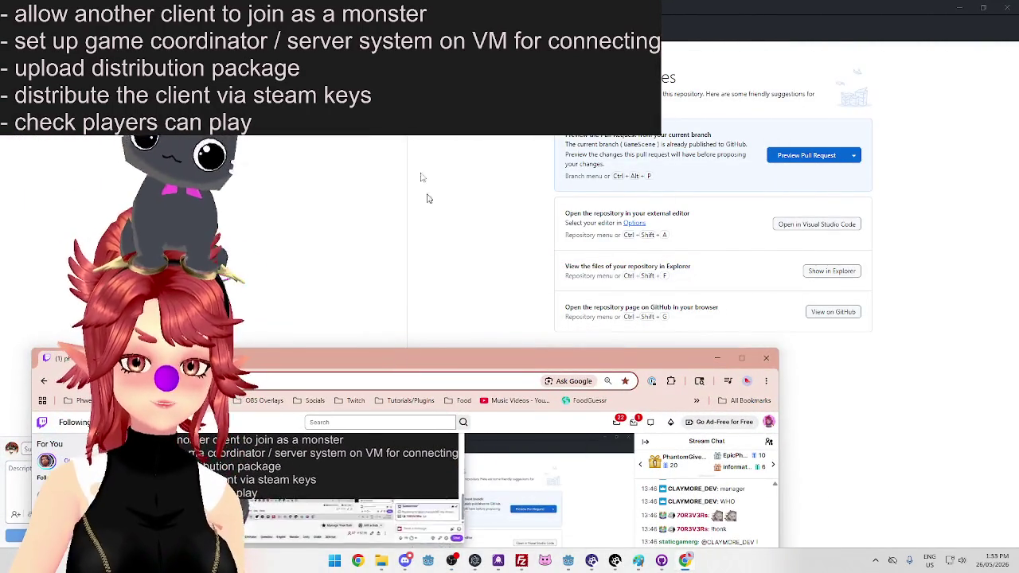